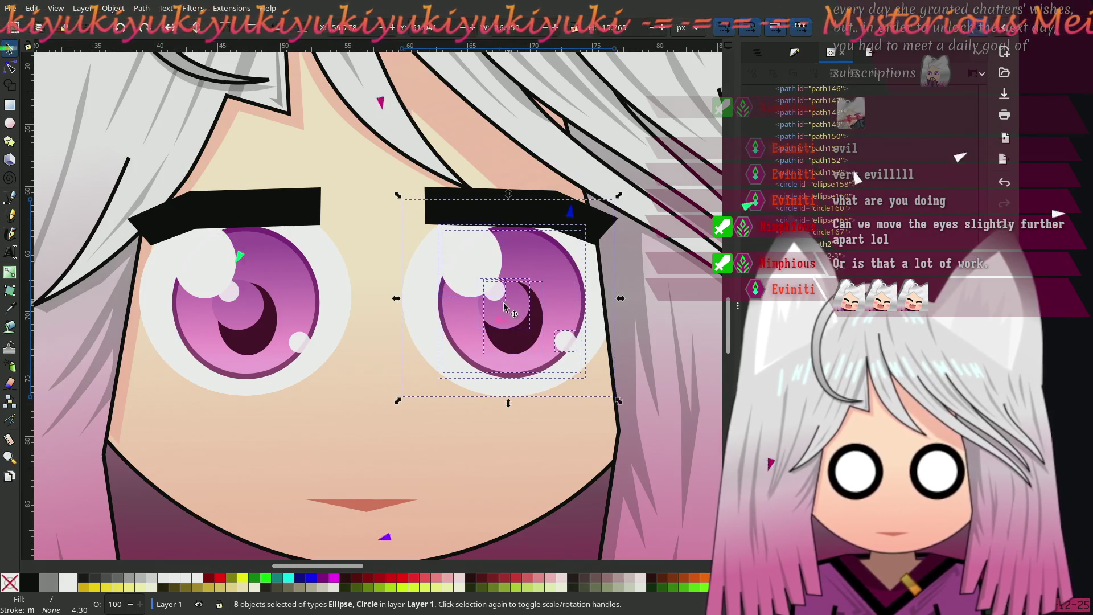
# Step: Select the left eye's white, iris, pupil and highlights and shift them slightly left
pyautogui.hscroll(-3, 340, 305)
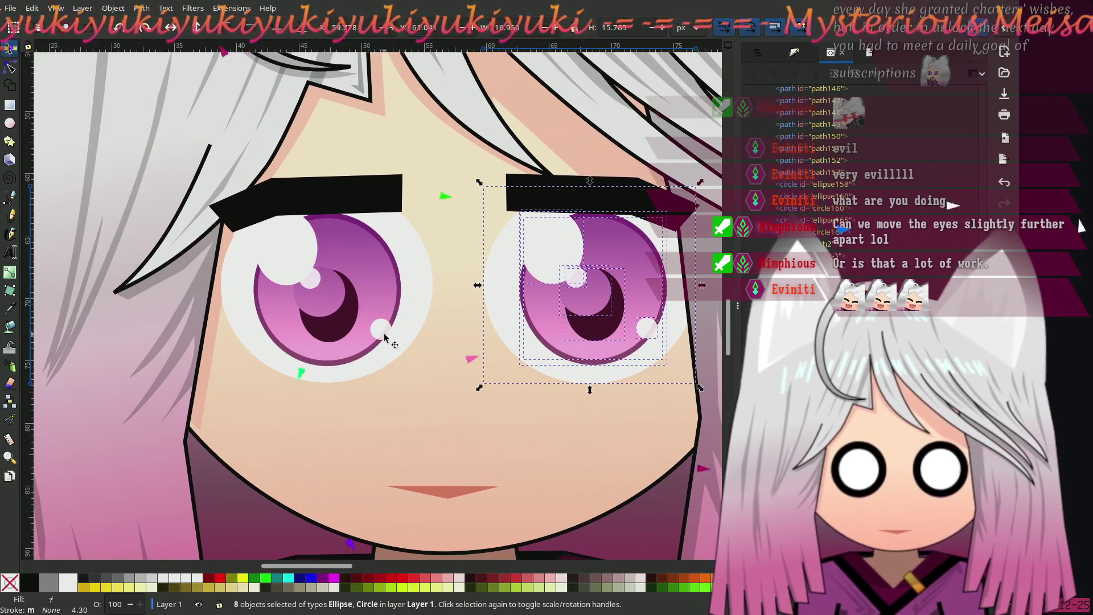
pyautogui.click(384, 335)
pyautogui.keyDown('shift'); pyautogui.click(332, 297); pyautogui.keyUp('shift')
pyautogui.keyDown('shift'); pyautogui.click(312, 279); pyautogui.keyUp('shift')
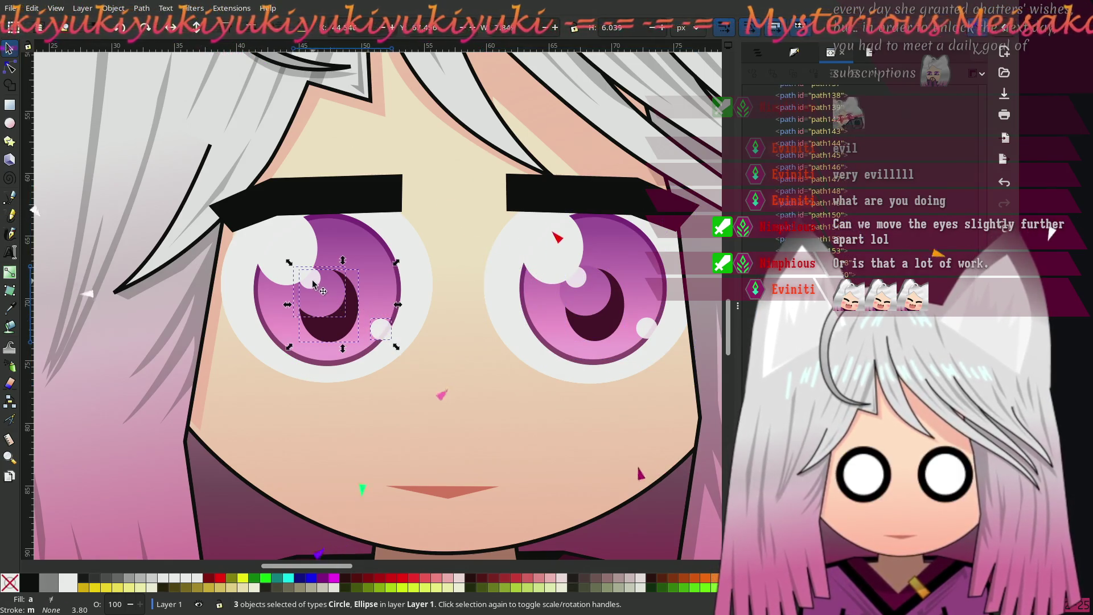
pyautogui.keyDown('shift'); pyautogui.click(295, 251); pyautogui.keyUp('shift')
pyautogui.keyDown('shift'); pyautogui.click(364, 251); pyautogui.keyUp('shift')
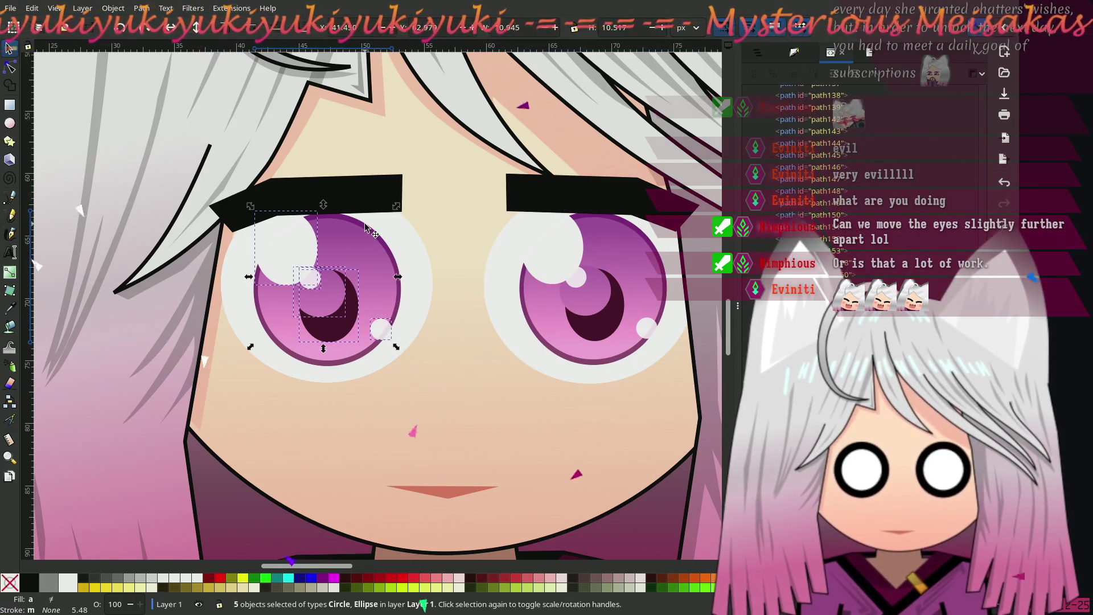
pyautogui.keyDown('alt'); pyautogui.keyDown('shift'); pyautogui.click(342, 302); pyautogui.keyUp('shift'); pyautogui.keyUp('alt')
pyautogui.keyDown('alt'); pyautogui.keyDown('shift'); pyautogui.click(341, 302); pyautogui.keyUp('shift'); pyautogui.keyUp('alt')
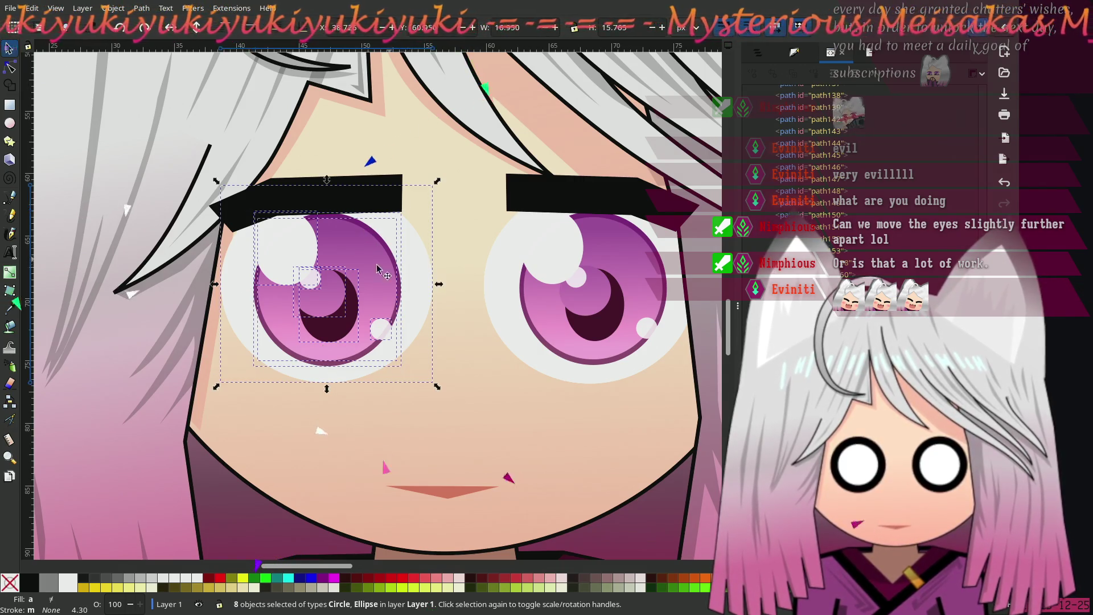
pyautogui.moveTo(342, 302)
pyautogui.mouseDown()
pyautogui.moveTo(313, 298)
pyautogui.moveTo(420, 322)
pyautogui.mouseUp()
# Step: Nudge the left eyebrow slightly left and the right eyebrow slightly into place
pyautogui.scroll(-1, 318, 298)
pyautogui.click(107, 147)
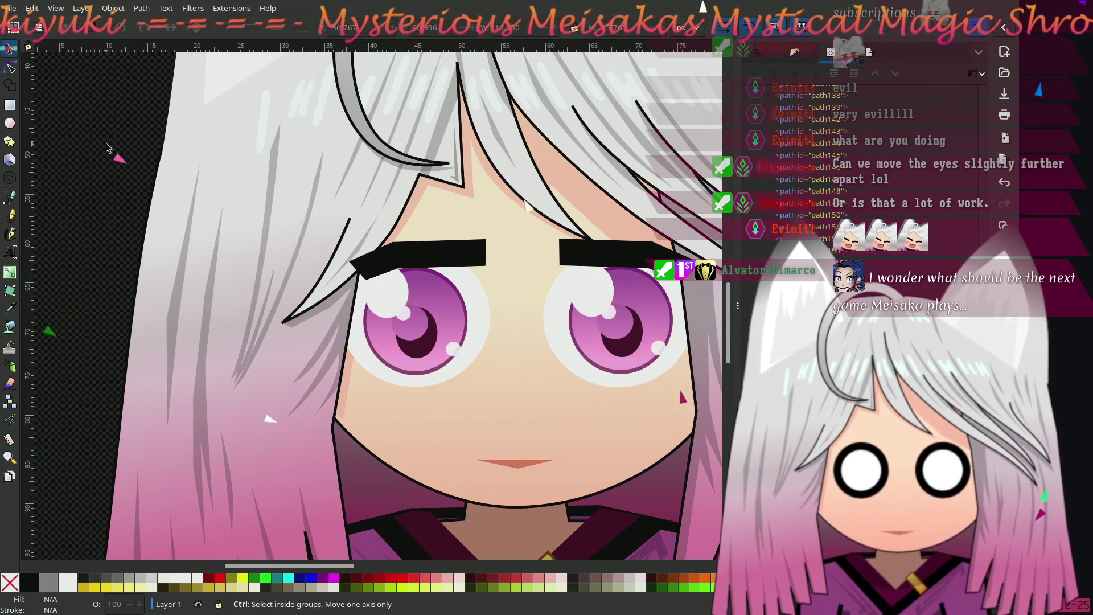
pyautogui.scroll(-1, 114, 162)
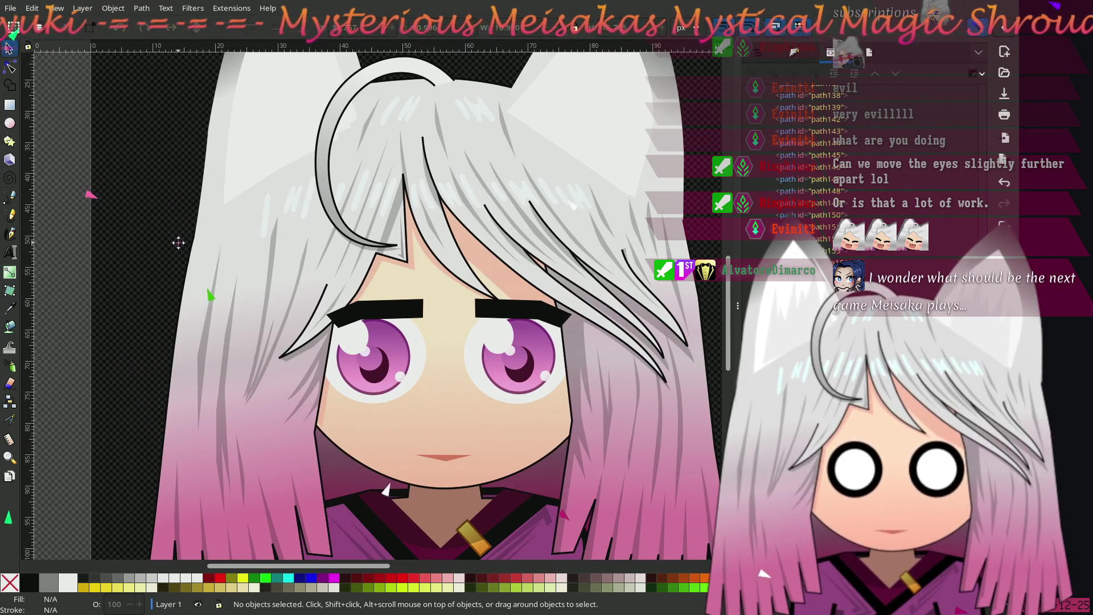
pyautogui.scroll(1, 179, 243)
pyautogui.scroll(1, 107, 197)
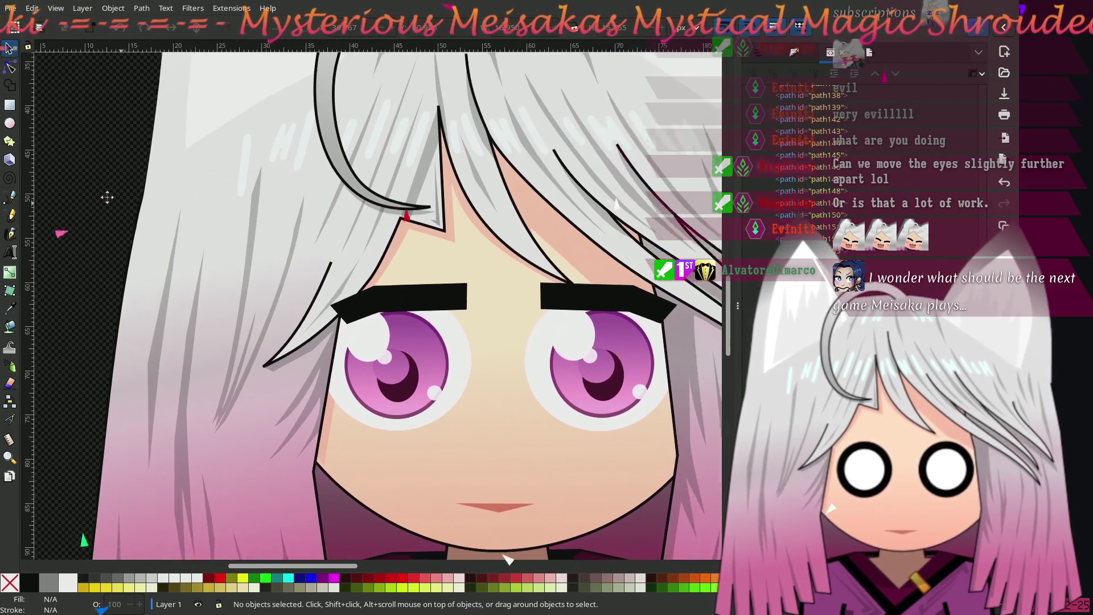
pyautogui.moveTo(107, 197); pyautogui.dragTo(51, 180)
pyautogui.click(358, 285)
pyautogui.moveTo(358, 284)
pyautogui.mouseDown()
pyautogui.moveTo(349, 296)
pyautogui.moveTo(350, 284)
pyautogui.mouseUp()
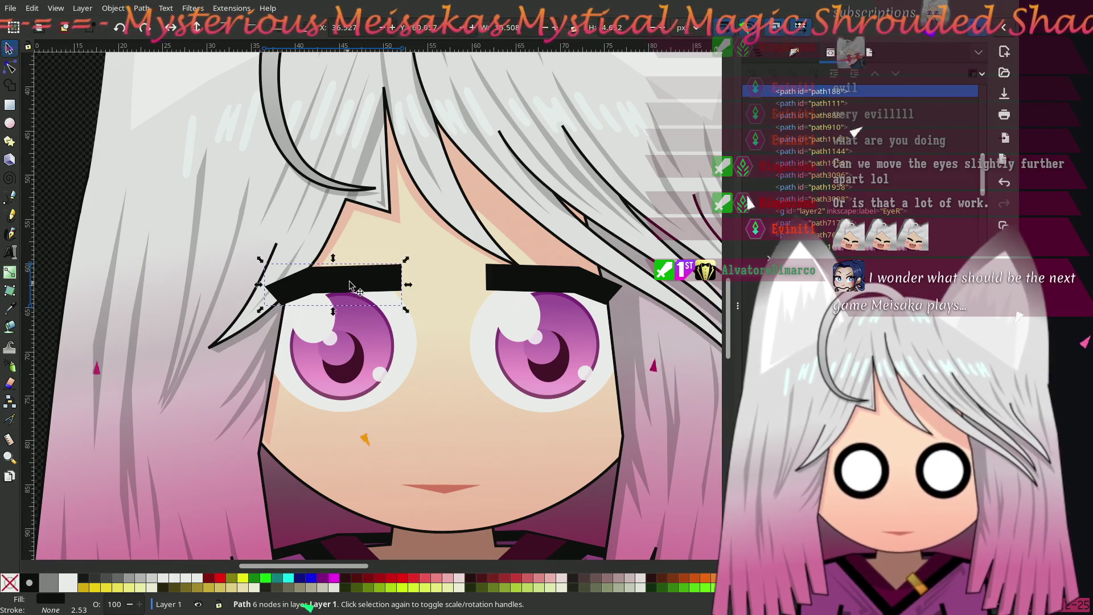
pyautogui.moveTo(521, 287); pyautogui.dragTo(520, 284)
pyautogui.press('Escape')
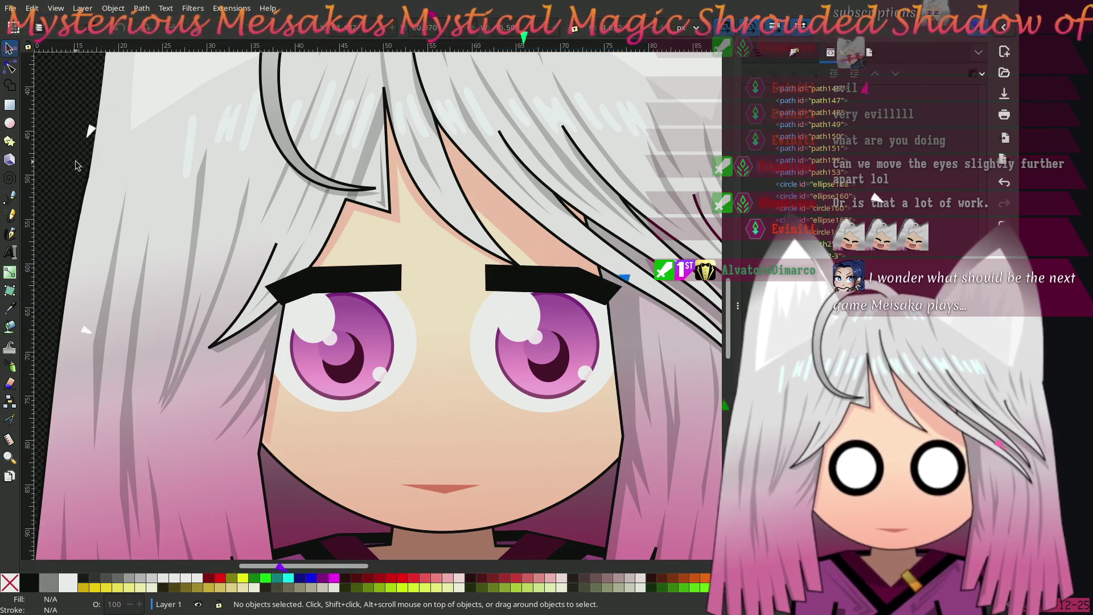
# Step: Zoom out and recentre the view on the whole character
pyautogui.press('ctrl')
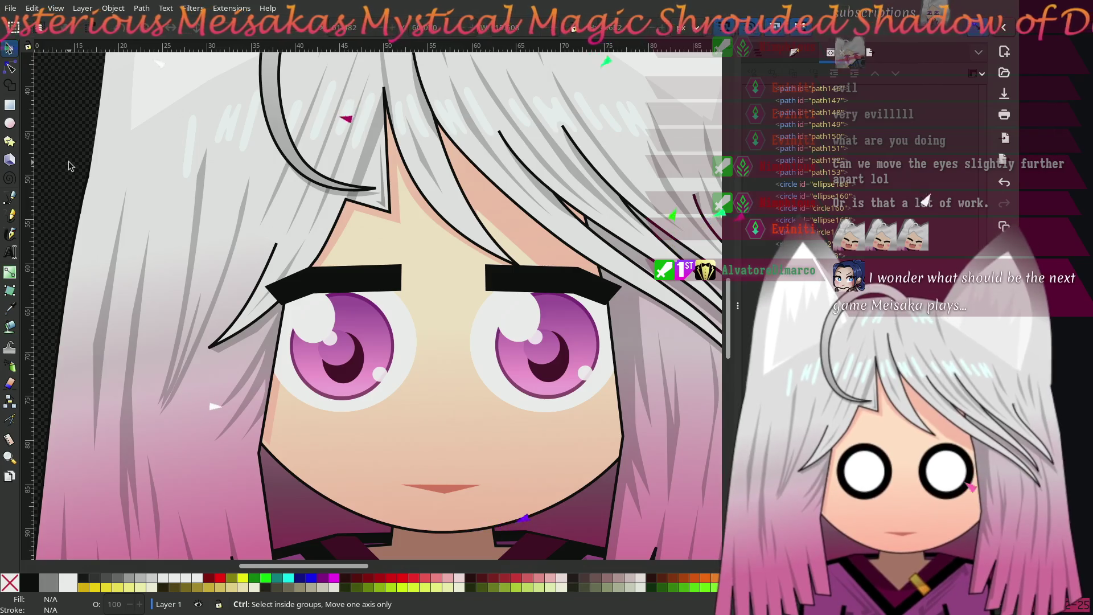
pyautogui.scroll(-3, 68, 166)
pyautogui.scroll(3, 142, 188)
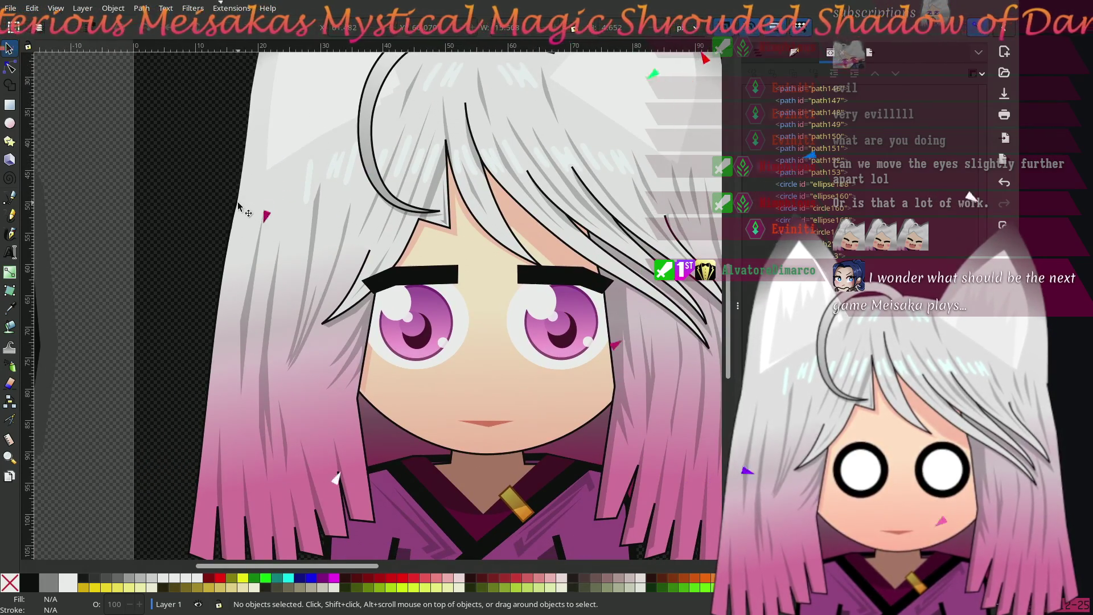
pyautogui.scroll(-1, 238, 225)
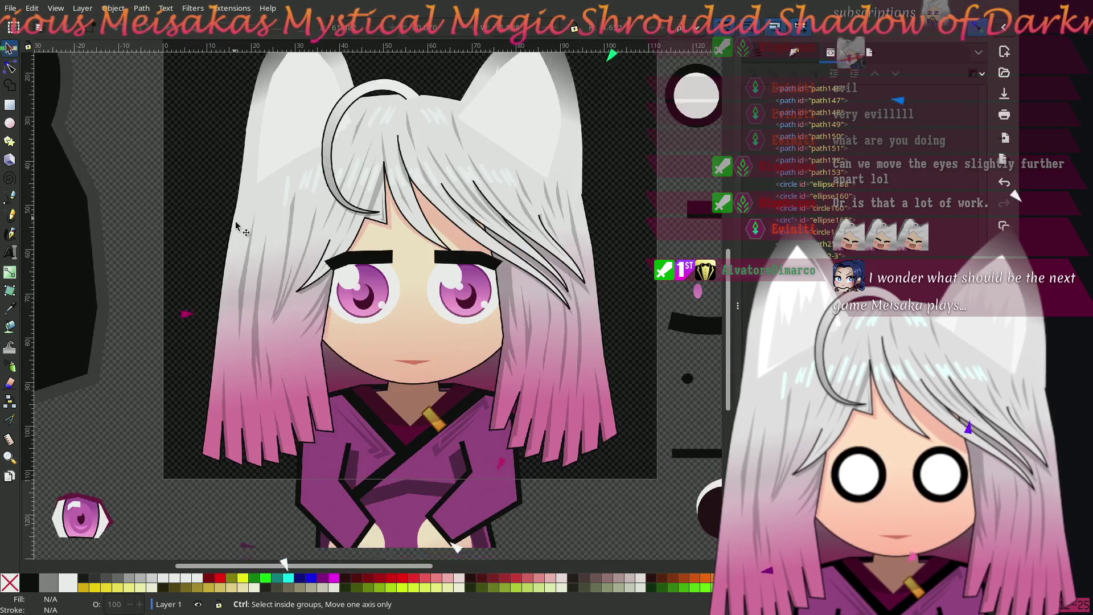
pyautogui.scroll(2, 250, 250)
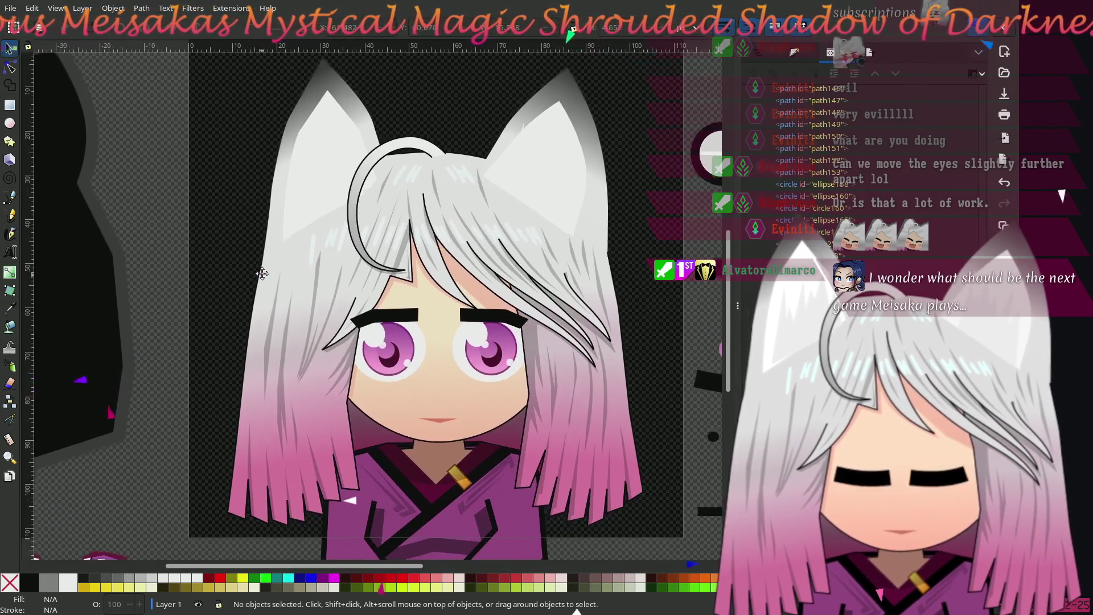
pyautogui.moveTo(262, 274); pyautogui.dragTo(275, 293)
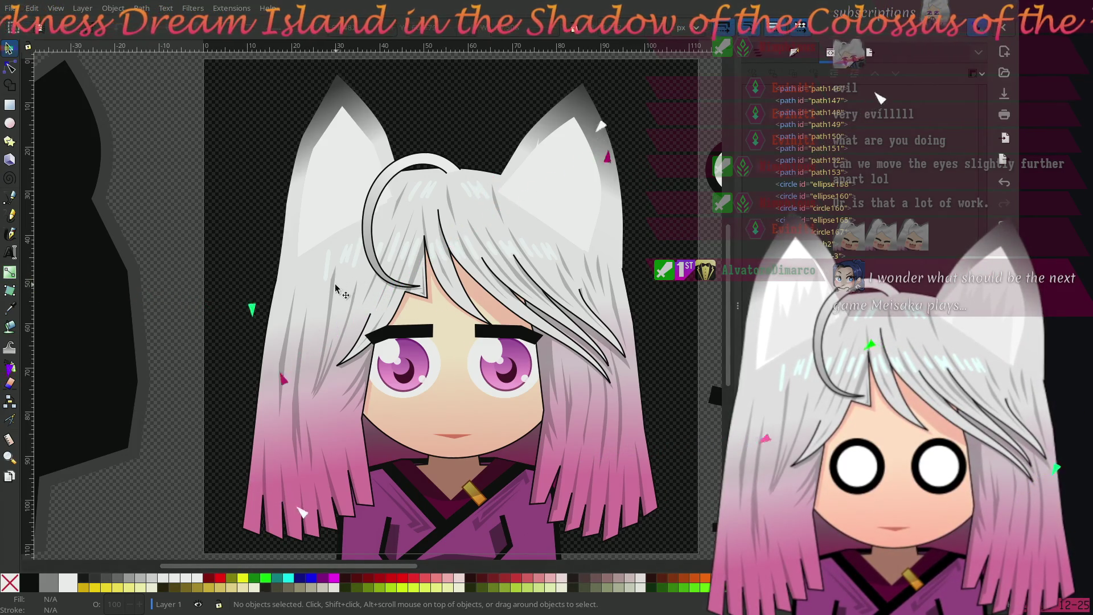
pyautogui.hscroll(-1, 359, 289)
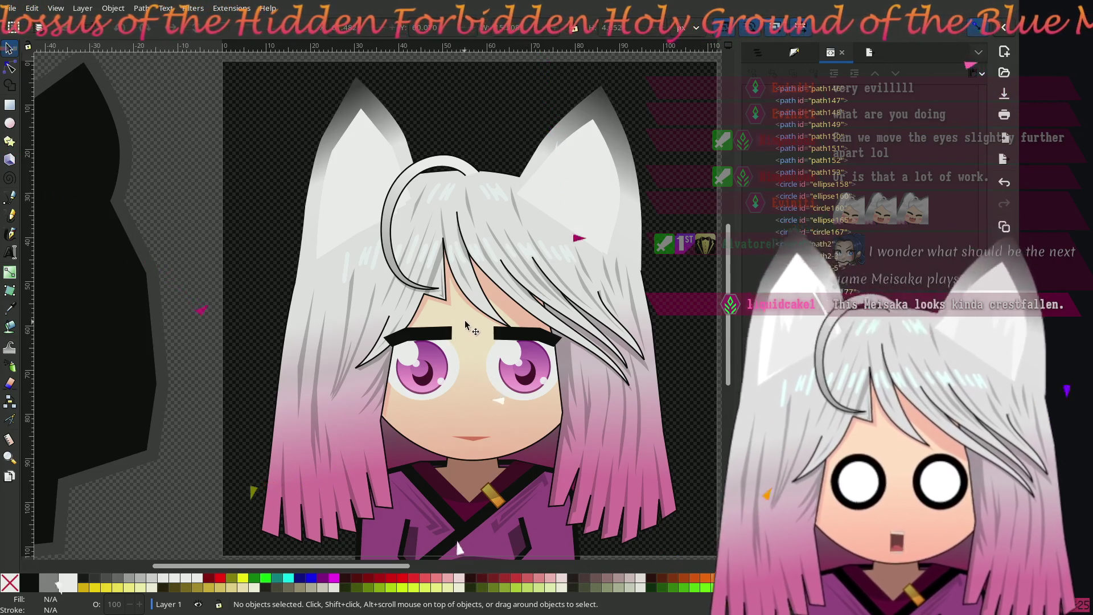
# Step: Node-edit the left eyebrow's outer corners square and pull the right brow's outer tip up and in
pyautogui.keyDown('ctrl'); pyautogui.scroll(2, 468, 323); pyautogui.keyUp('ctrl')
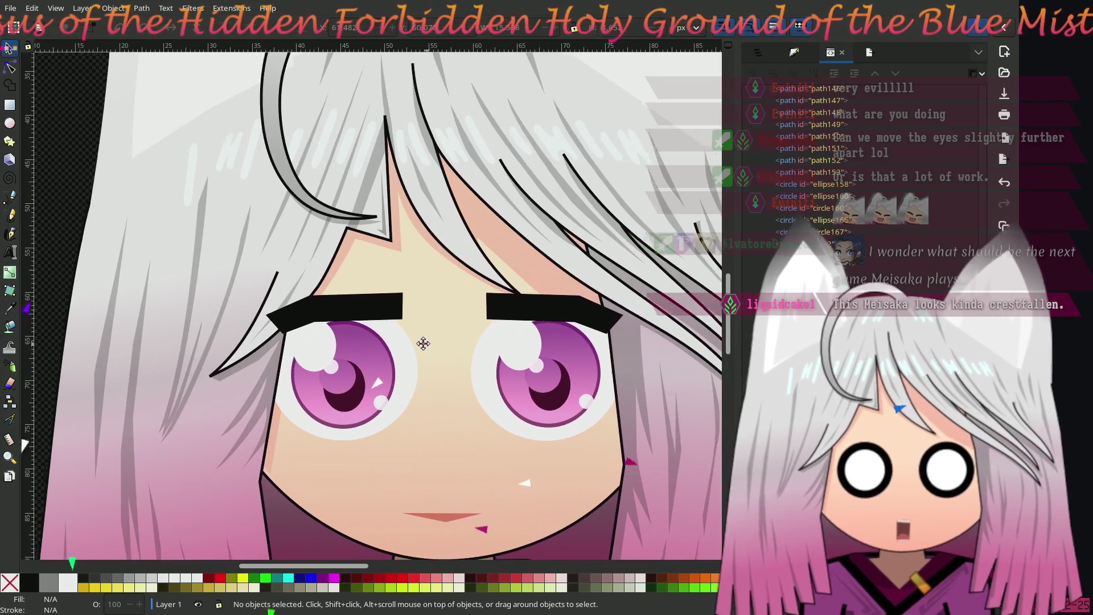
pyautogui.moveTo(423, 343)
pyautogui.mouseDown()
pyautogui.moveTo(371, 336)
pyautogui.moveTo(391, 334)
pyautogui.mouseUp()
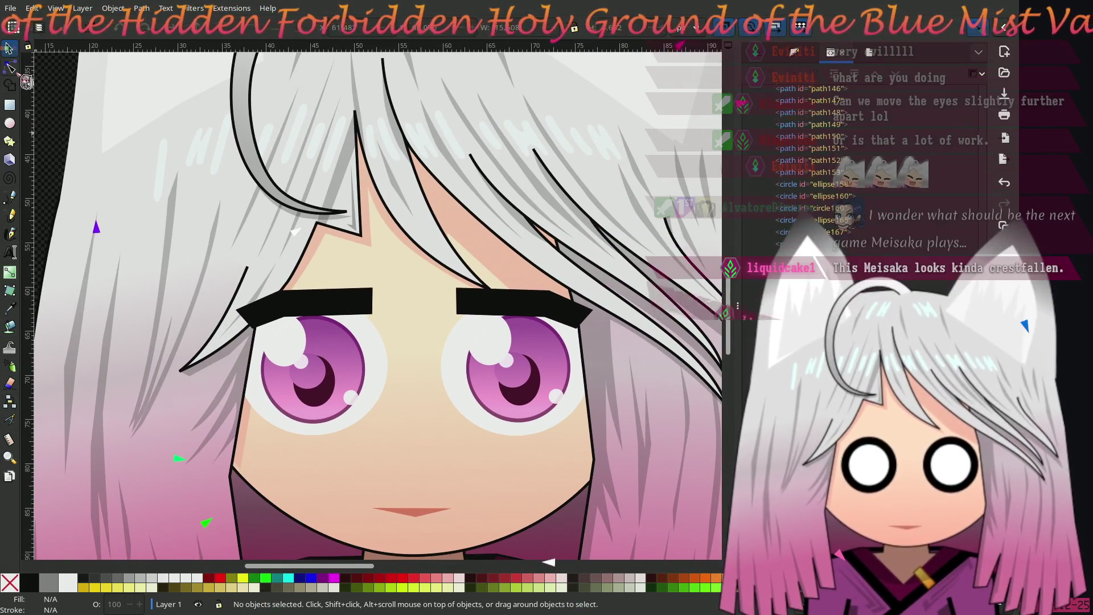
pyautogui.click(10, 68)
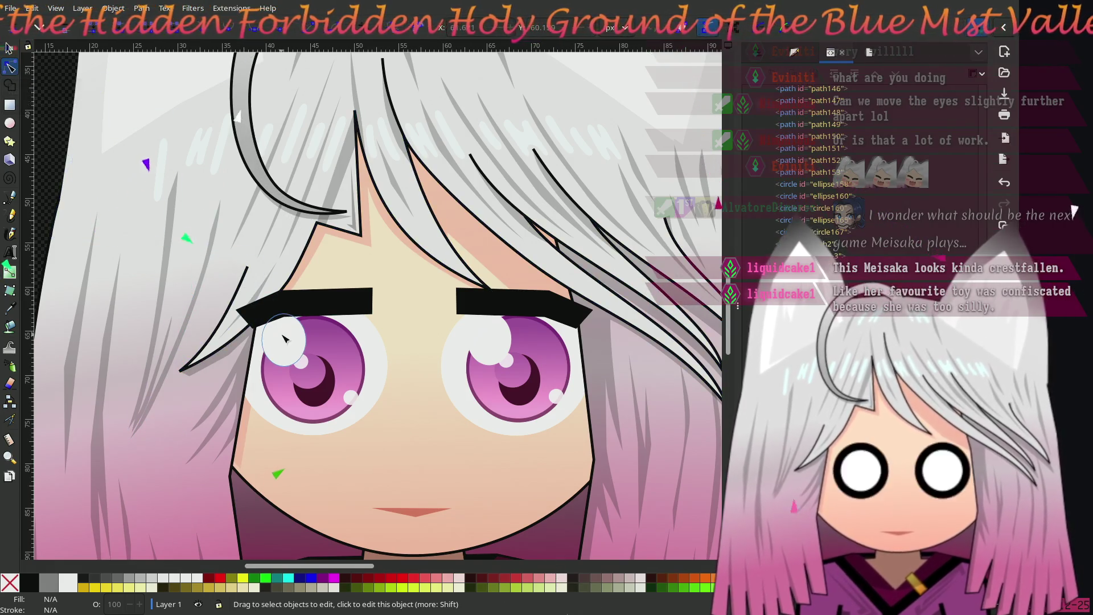
pyautogui.click(321, 307)
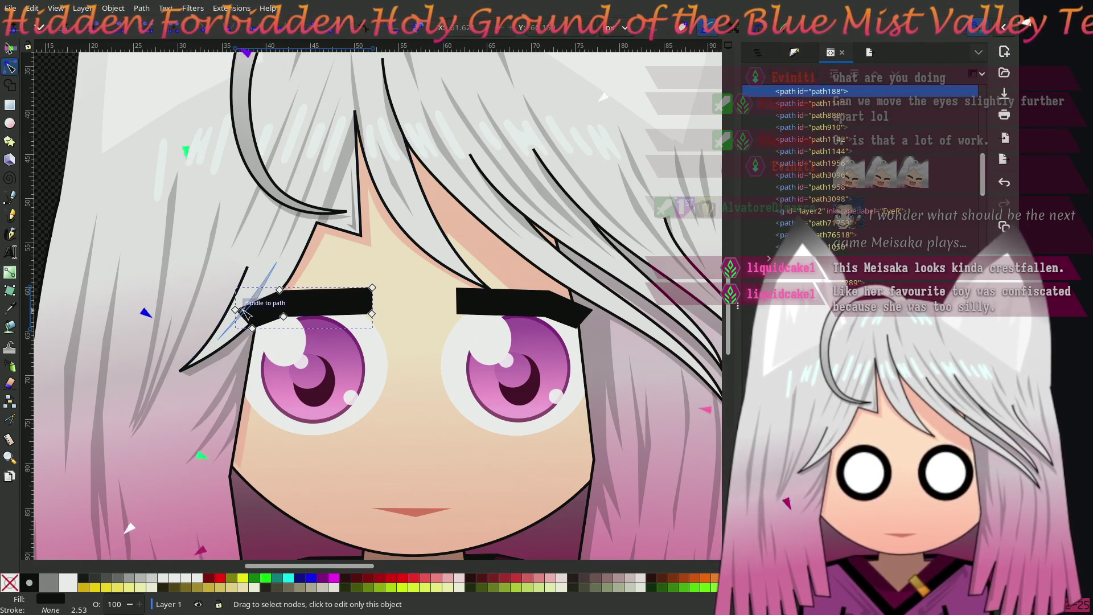
pyautogui.moveTo(235, 310); pyautogui.dragTo(241, 295)
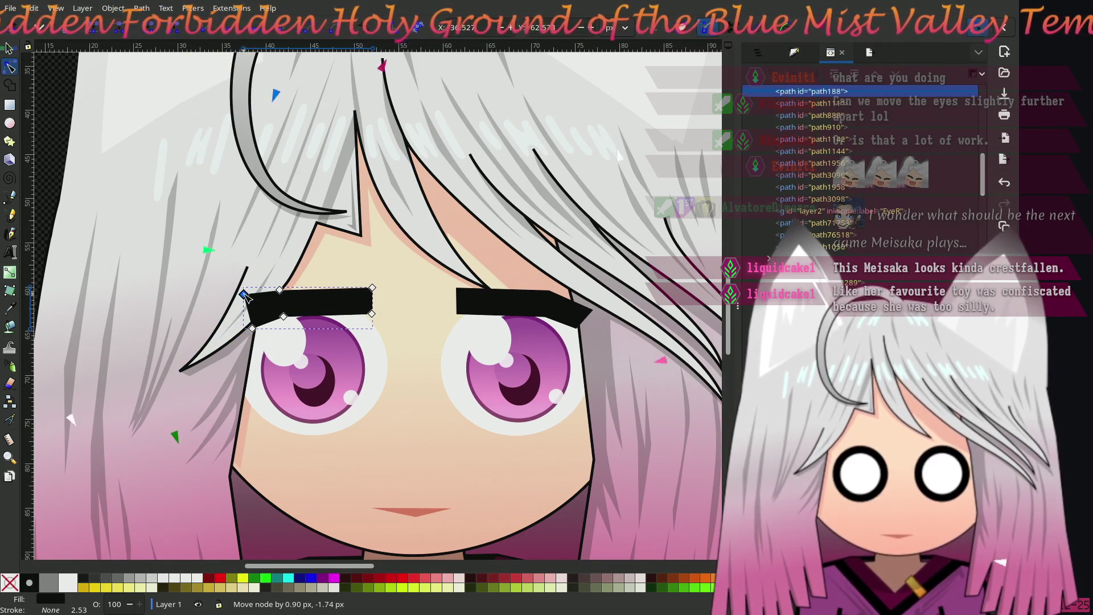
pyautogui.moveTo(253, 329)
pyautogui.mouseDown()
pyautogui.moveTo(244, 317)
pyautogui.moveTo(250, 323)
pyautogui.mouseUp()
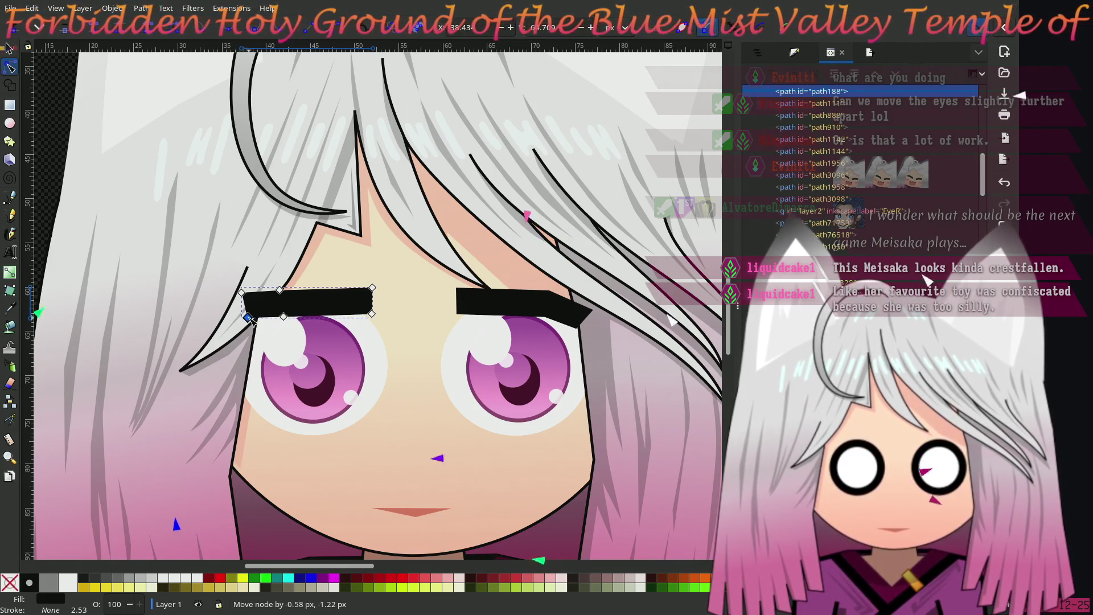
pyautogui.moveTo(242, 293); pyautogui.dragTo(259, 293)
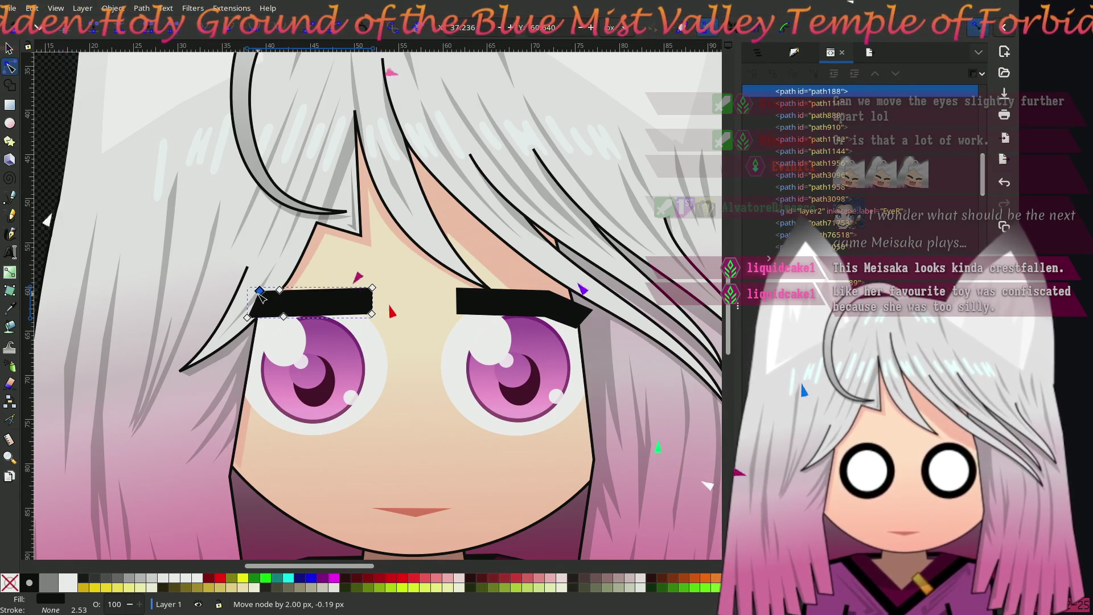
pyautogui.click(589, 310)
pyautogui.moveTo(591, 310)
pyautogui.mouseDown()
pyautogui.moveTo(578, 294)
pyautogui.moveTo(585, 320)
pyautogui.mouseUp()
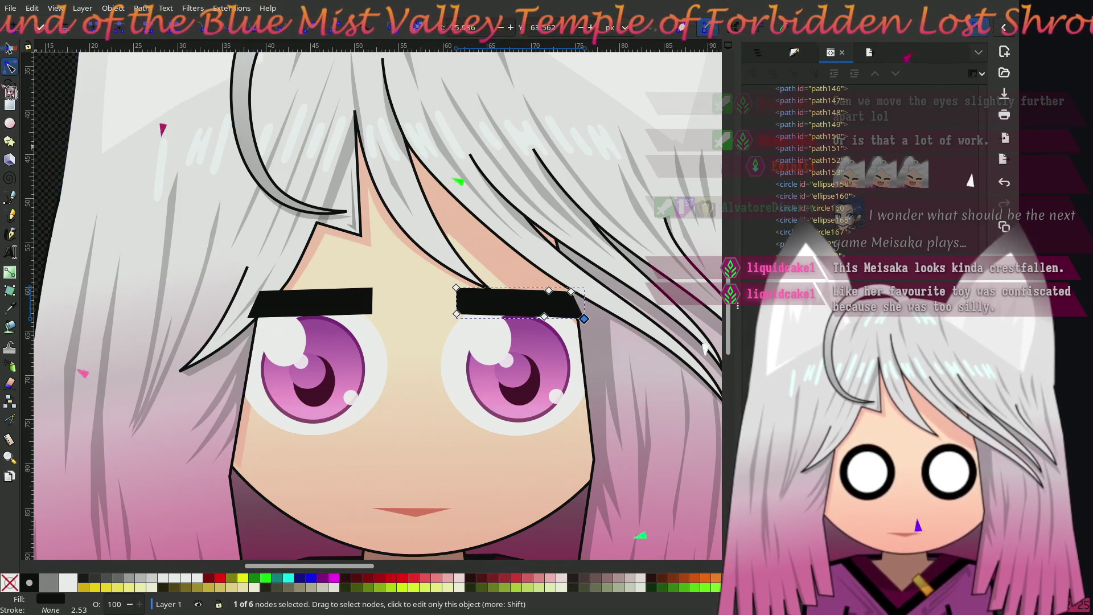
# Step: Nudge the right eye's white slightly into position
pyautogui.click(9, 49)
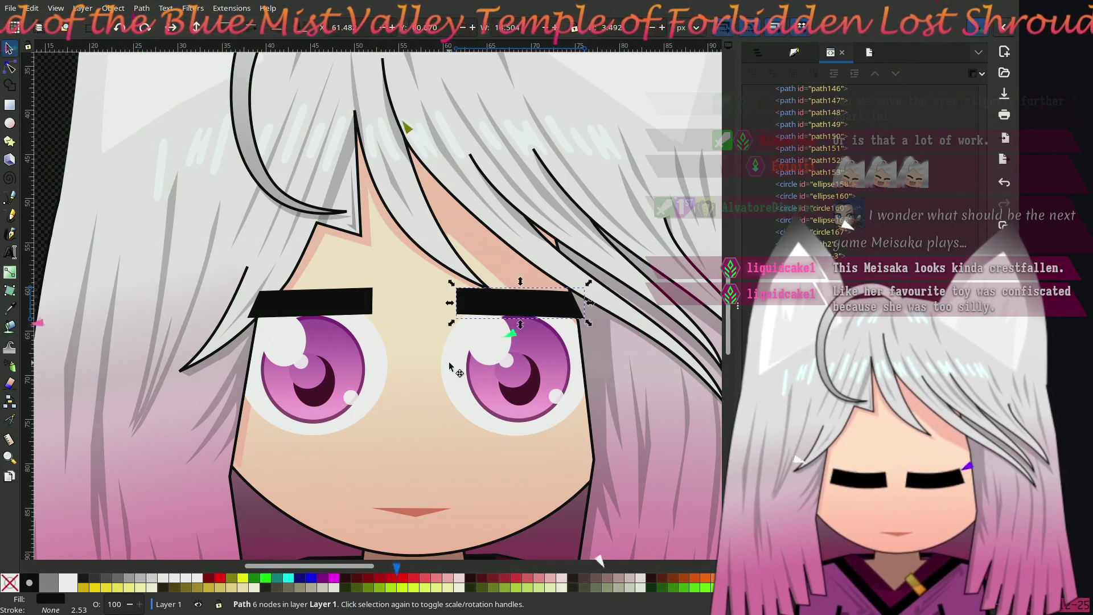
pyautogui.click(462, 378)
pyautogui.moveTo(465, 376); pyautogui.dragTo(468, 375)
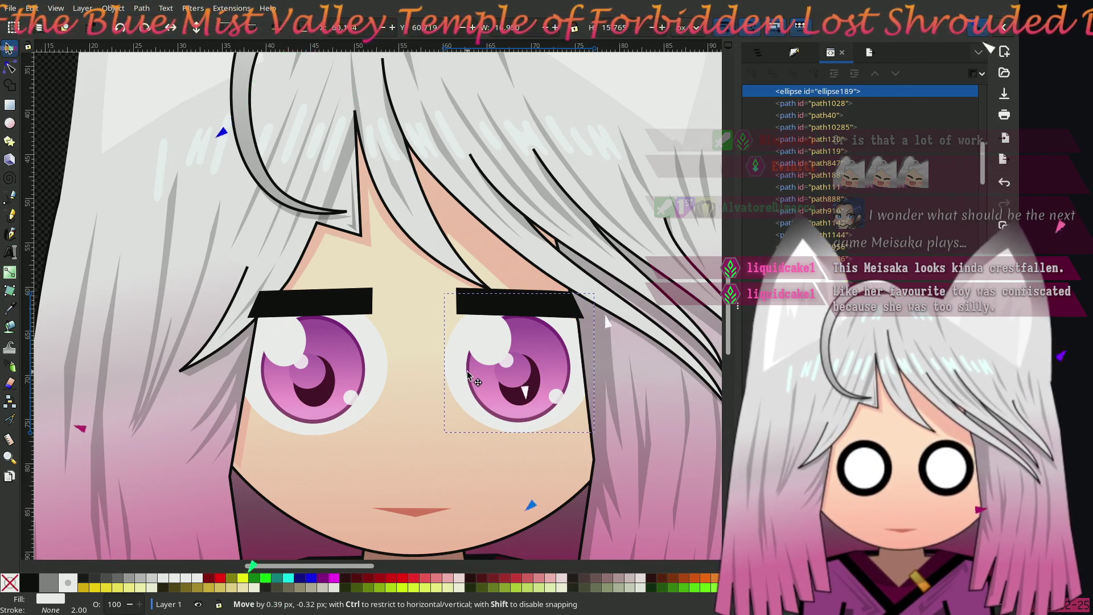
pyautogui.moveTo(467, 373); pyautogui.dragTo(467, 374)
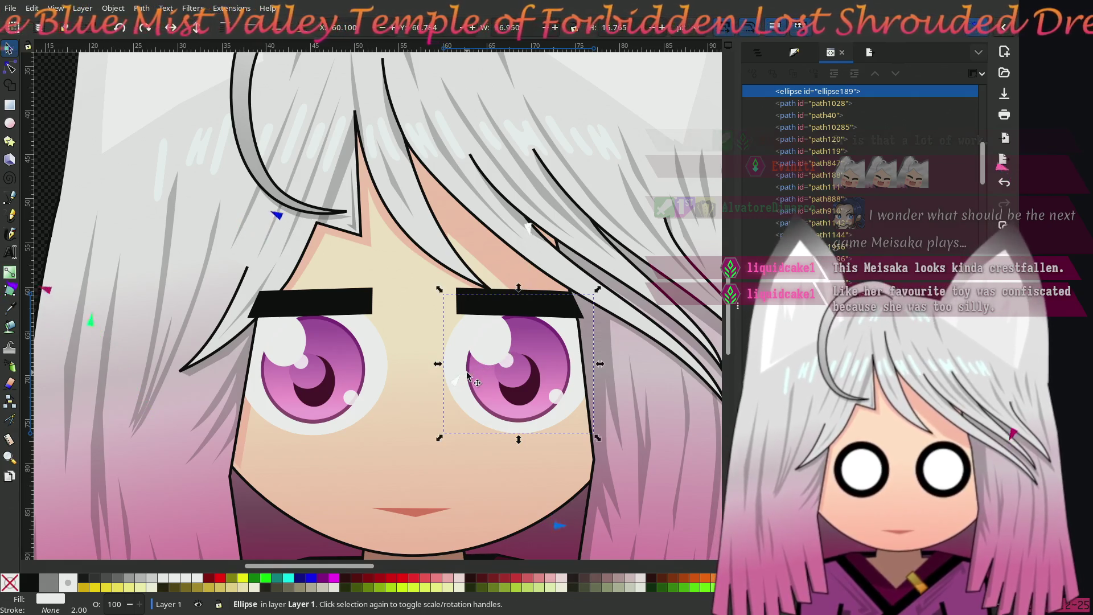
# Step: Move the right eyebrow slightly down, then deselect and zoom out
pyautogui.click(475, 303)
pyautogui.moveTo(479, 308); pyautogui.dragTo(485, 311)
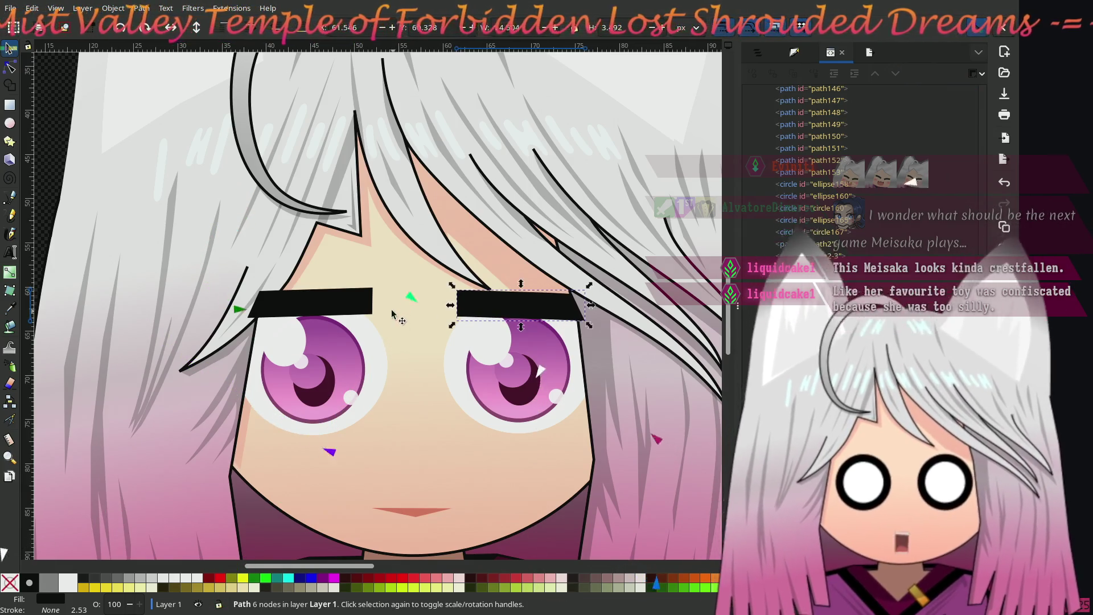
pyautogui.click(328, 307)
pyautogui.hscroll(-5, 328, 308)
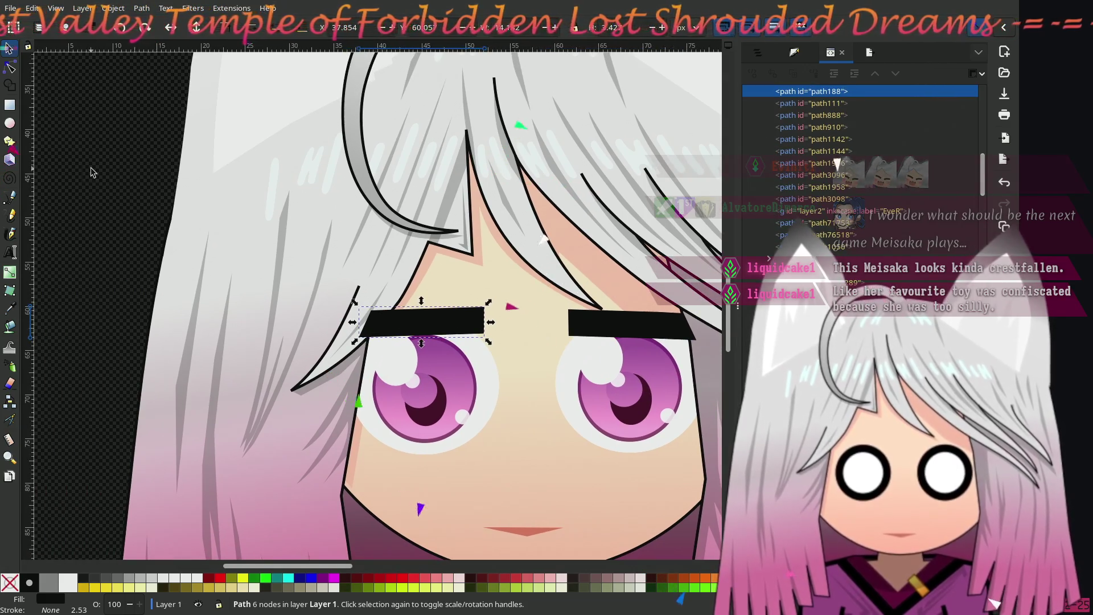
pyautogui.press('Escape')
pyautogui.scroll(-3, 304, 283)
pyautogui.scroll(1, 305, 283)
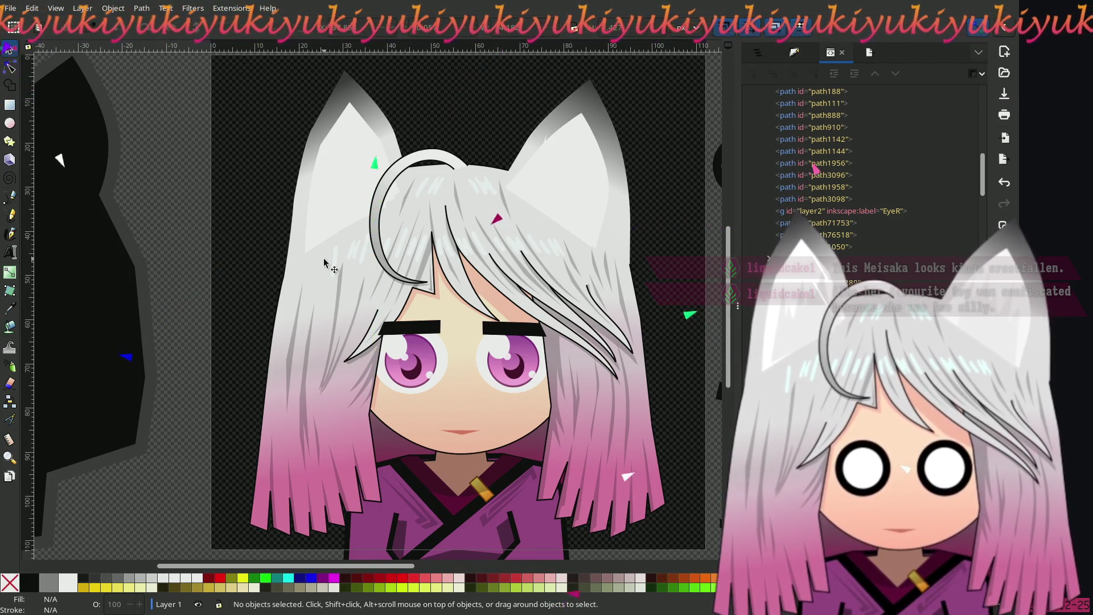
# Step: Select both eyes' pupils and highlights and raise them slightly within the irises
pyautogui.hscroll(1, 602, 299)
pyautogui.hscroll(2, 602, 299)
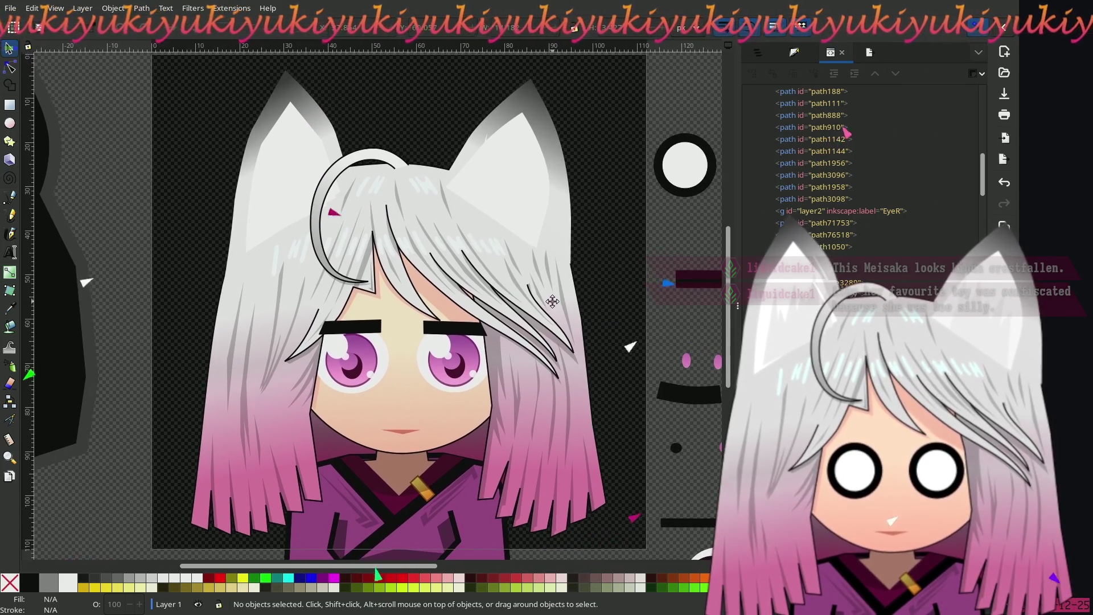
pyautogui.keyDown('ctrl'); pyautogui.scroll(2, 423, 404); pyautogui.keyUp('ctrl')
pyautogui.keyDown('ctrl'); pyautogui.scroll(1, 423, 404); pyautogui.keyUp('ctrl')
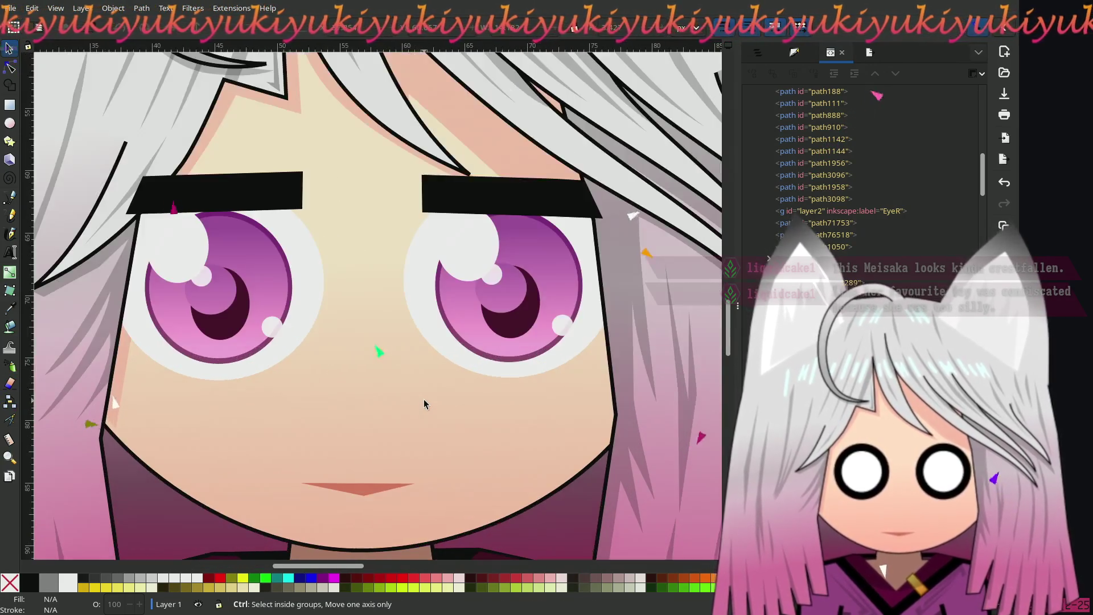
pyautogui.click(225, 326)
pyautogui.keyDown('shift'); pyautogui.click(217, 335); pyautogui.keyUp('shift')
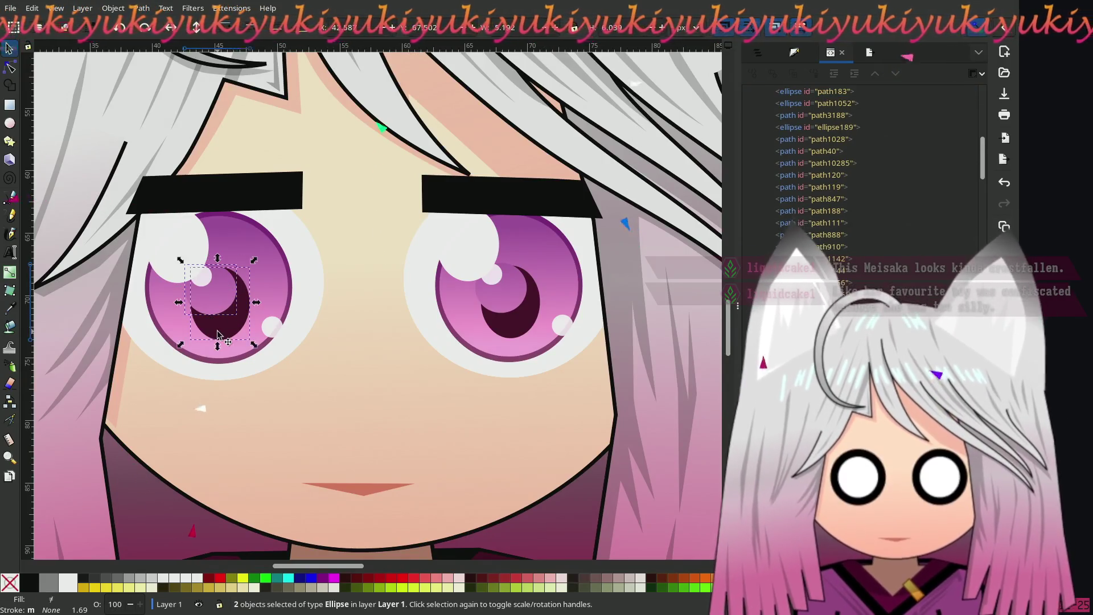
pyautogui.keyDown('shift'); pyautogui.click(517, 307); pyautogui.keyUp('shift')
pyautogui.keyDown('shift'); pyautogui.click(523, 333); pyautogui.keyUp('shift')
pyautogui.moveTo(522, 319); pyautogui.dragTo(520, 303)
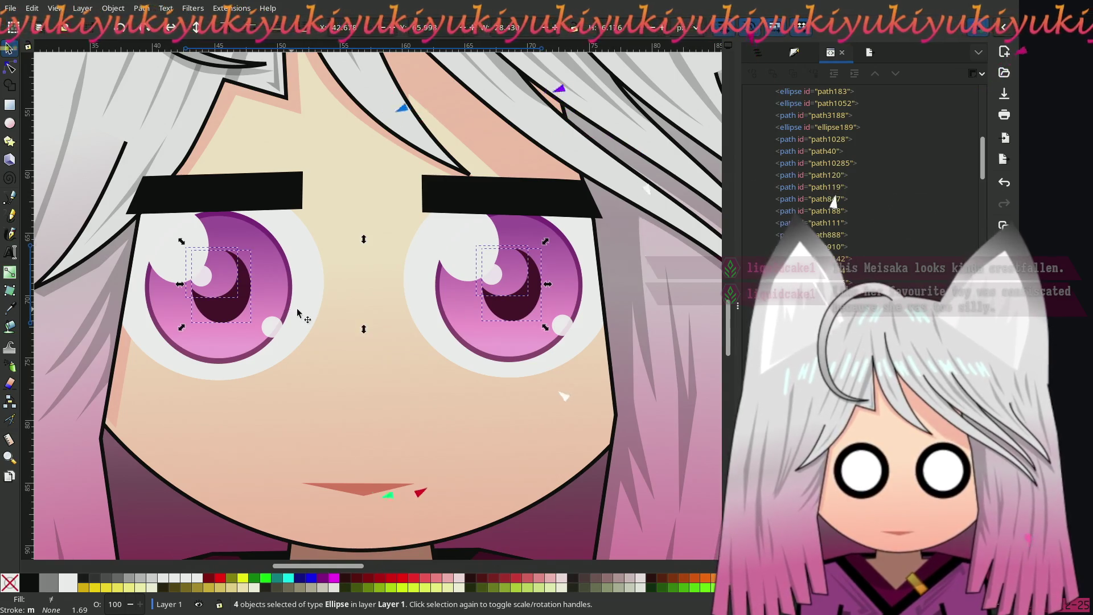
pyautogui.hscroll(-4, 391, 323)
pyautogui.scroll(-2, 391, 323)
pyautogui.click(151, 179)
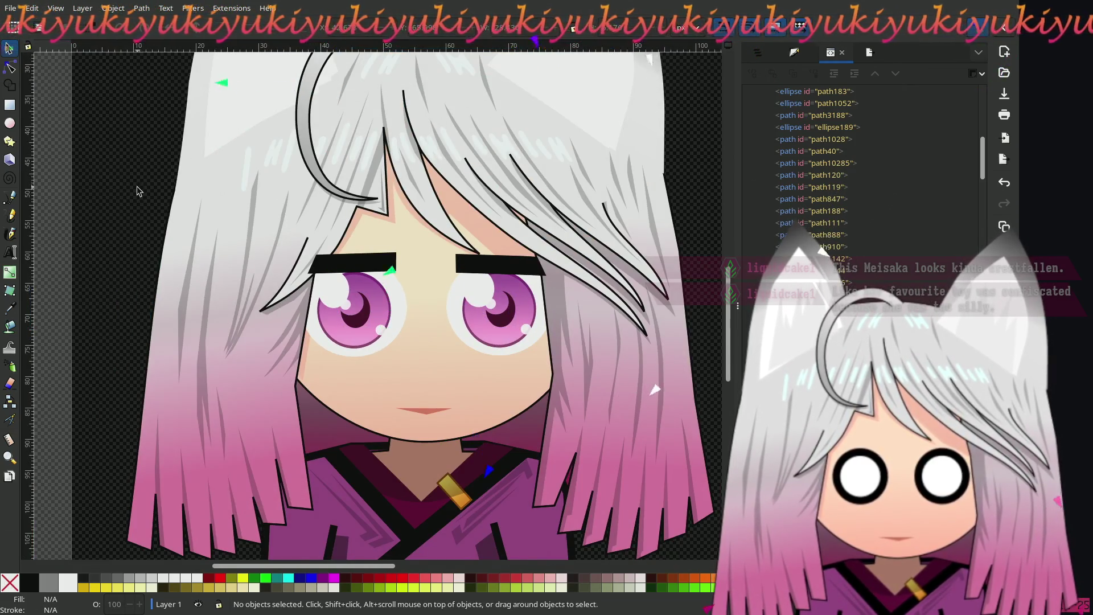
# Step: Select the left eye's small and large highlights, inner crescent and dark pupil together
pyautogui.scroll(-3, 190, 220)
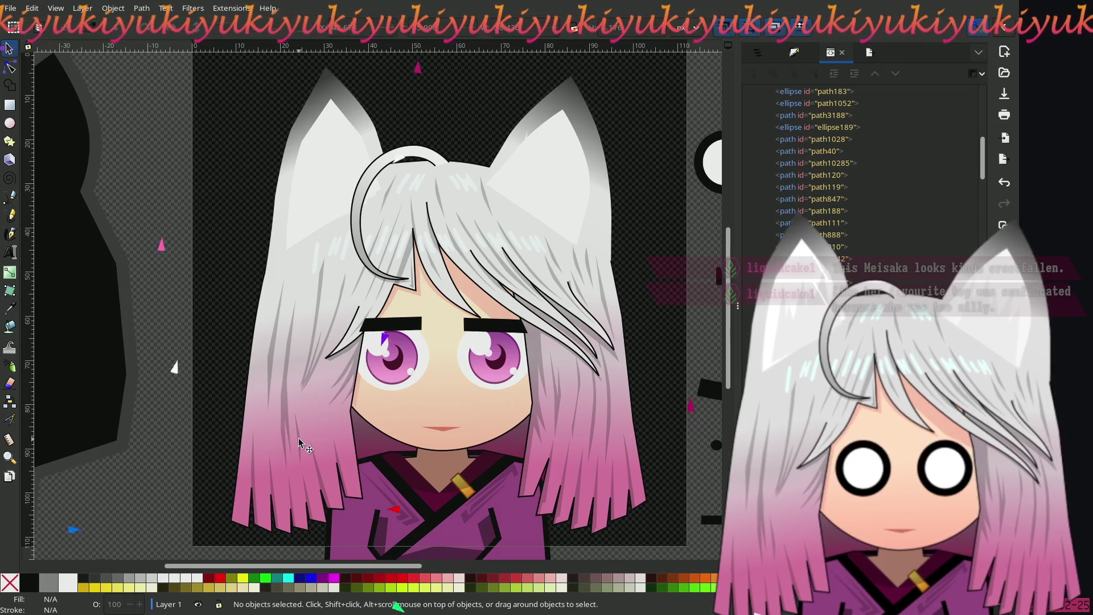
pyautogui.keyDown('ctrl'); pyautogui.scroll(4, 415, 430); pyautogui.keyUp('ctrl')
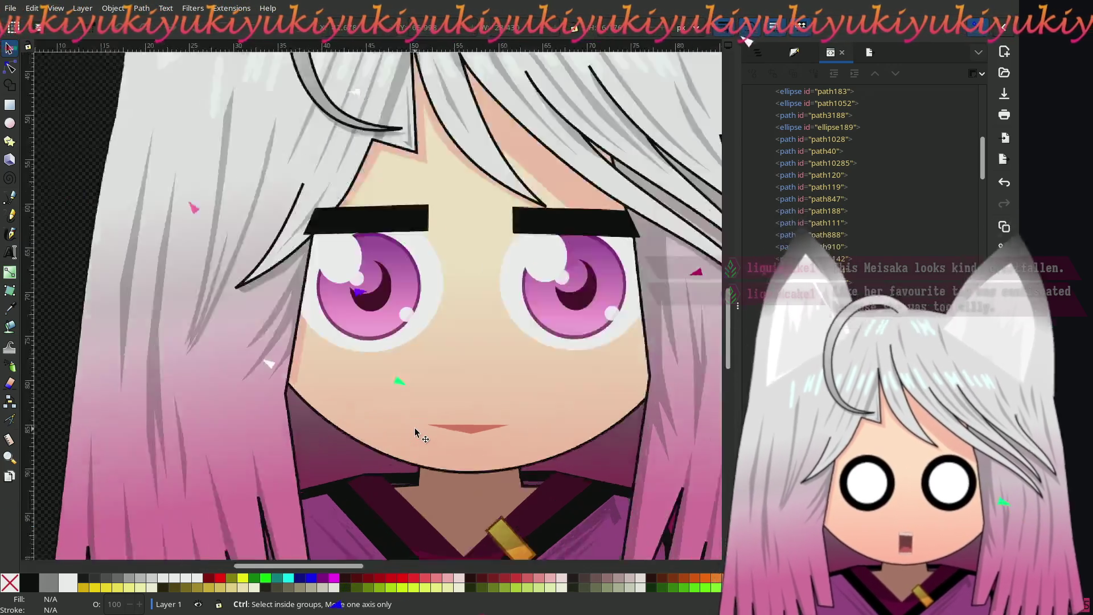
pyautogui.scroll(6, 410, 387)
pyautogui.hscroll(4, 341, 433)
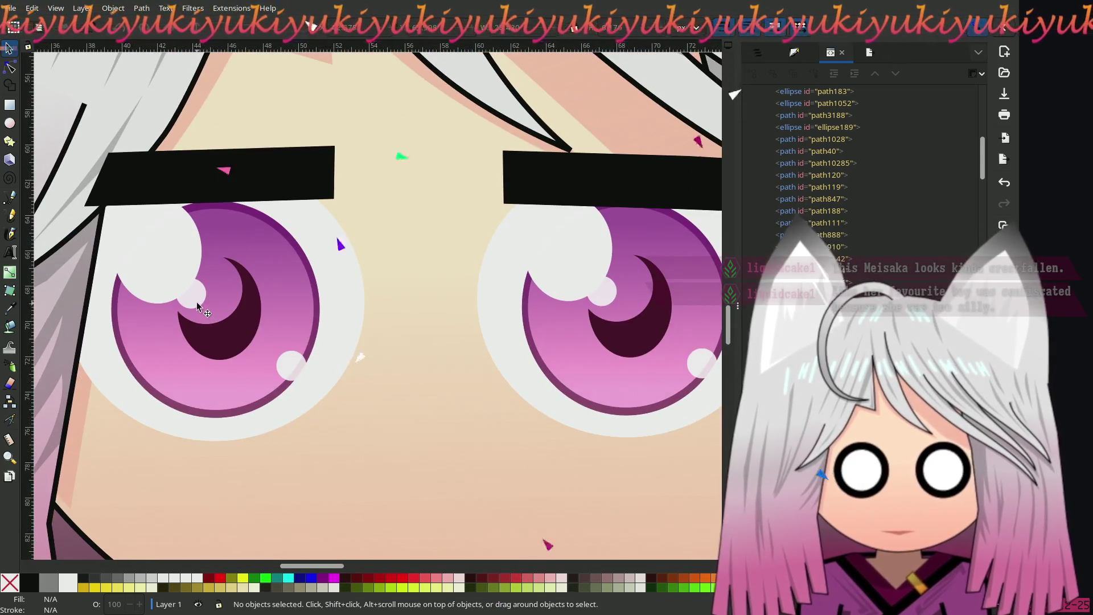
pyautogui.click(196, 303)
pyautogui.keyDown('shift'); pyautogui.click(176, 258); pyautogui.keyUp('shift')
pyautogui.keyDown('shift'); pyautogui.click(220, 285); pyautogui.keyUp('shift')
pyautogui.keyDown('shift'); pyautogui.click(244, 342); pyautogui.keyUp('shift')
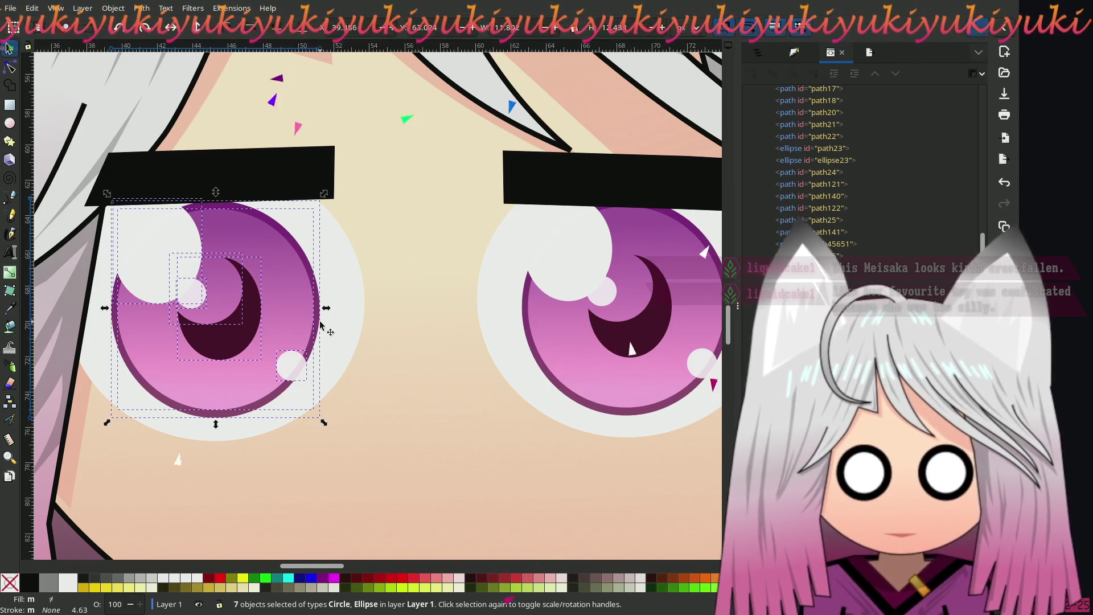
# Step: Add the left eye's white and shift all eight left-eye parts slightly right
pyautogui.keyDown('shift'); pyautogui.click(352, 323); pyautogui.keyUp('shift')
pyautogui.moveTo(231, 309); pyautogui.dragTo(239, 309)
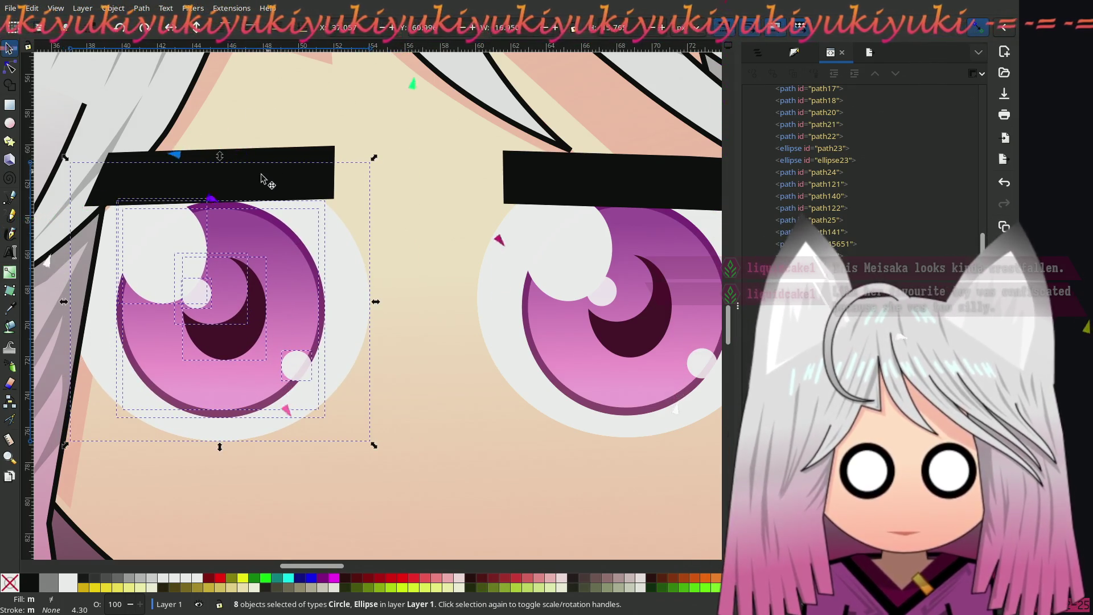
pyautogui.scroll(-2, 202, 288)
pyautogui.hscroll(-3, 84, 179)
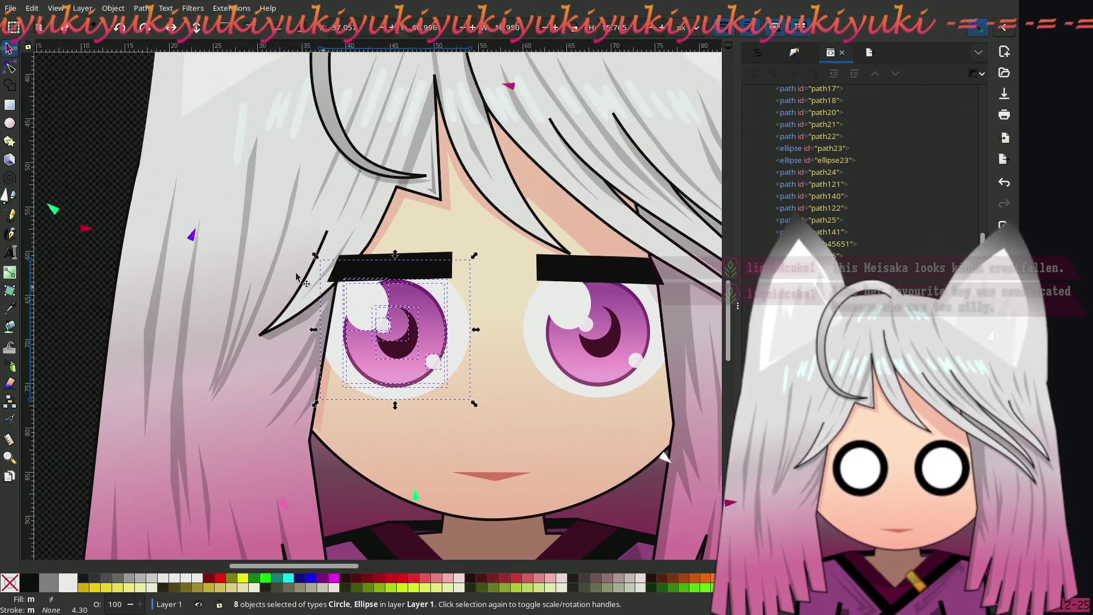
pyautogui.press('ctrl')
pyautogui.scroll(-2, 84, 180)
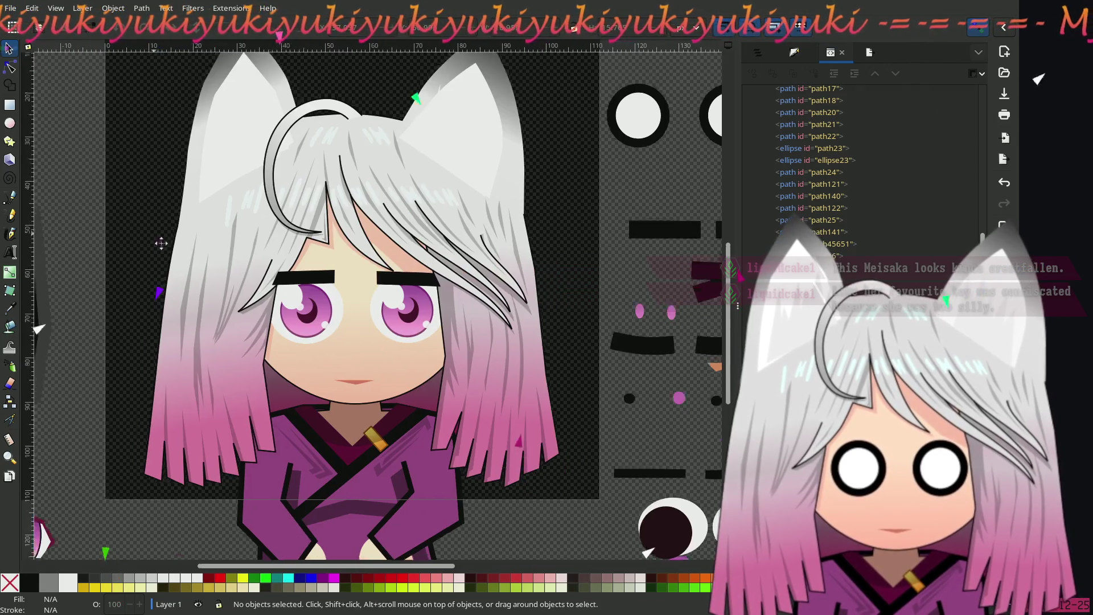
pyautogui.moveTo(161, 244); pyautogui.dragTo(243, 279)
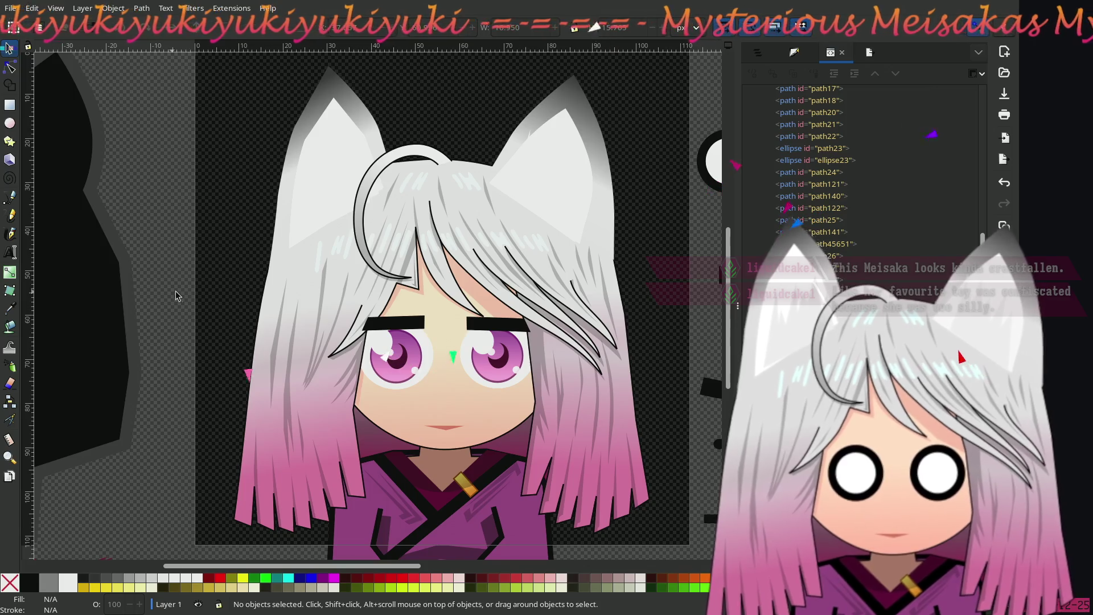
# Step: Angle the left eyebrow by pulling its outer top corner node up and outward
pyautogui.scroll(3, 404, 343)
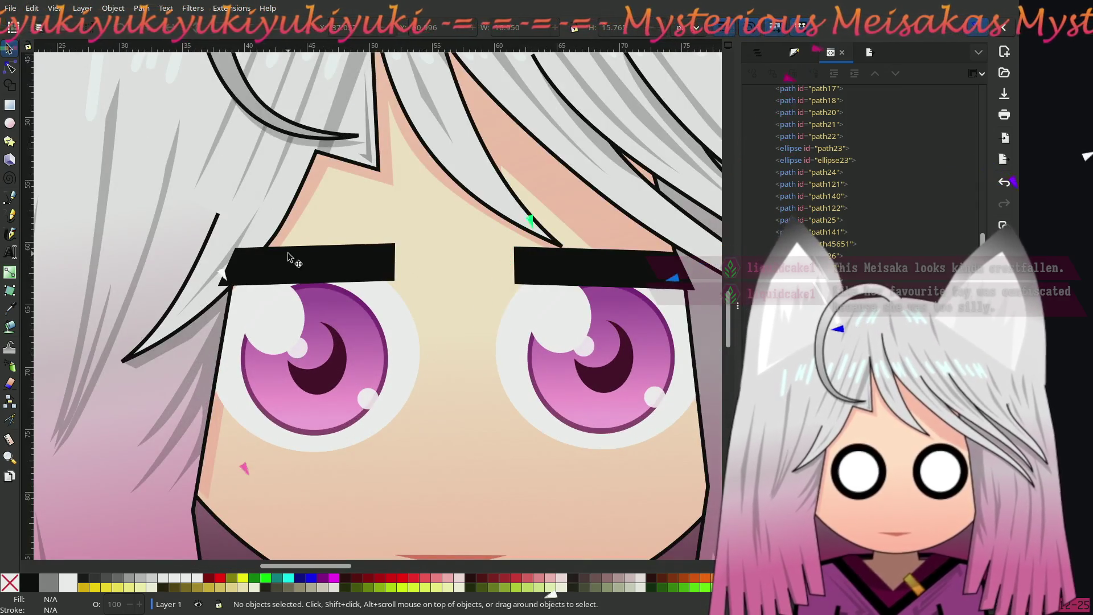
pyautogui.click(288, 254)
pyautogui.click(10, 67)
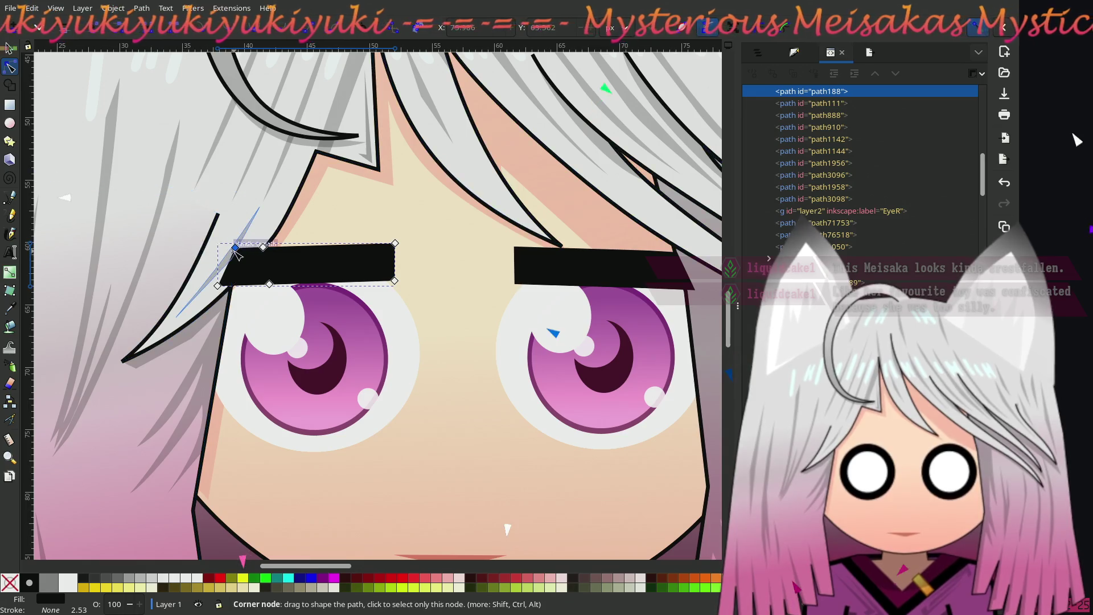
pyautogui.moveTo(235, 248)
pyautogui.mouseDown()
pyautogui.moveTo(207, 243)
pyautogui.moveTo(233, 282)
pyautogui.moveTo(224, 291)
pyautogui.mouseUp()
pyautogui.scroll(-1, 350, 270)
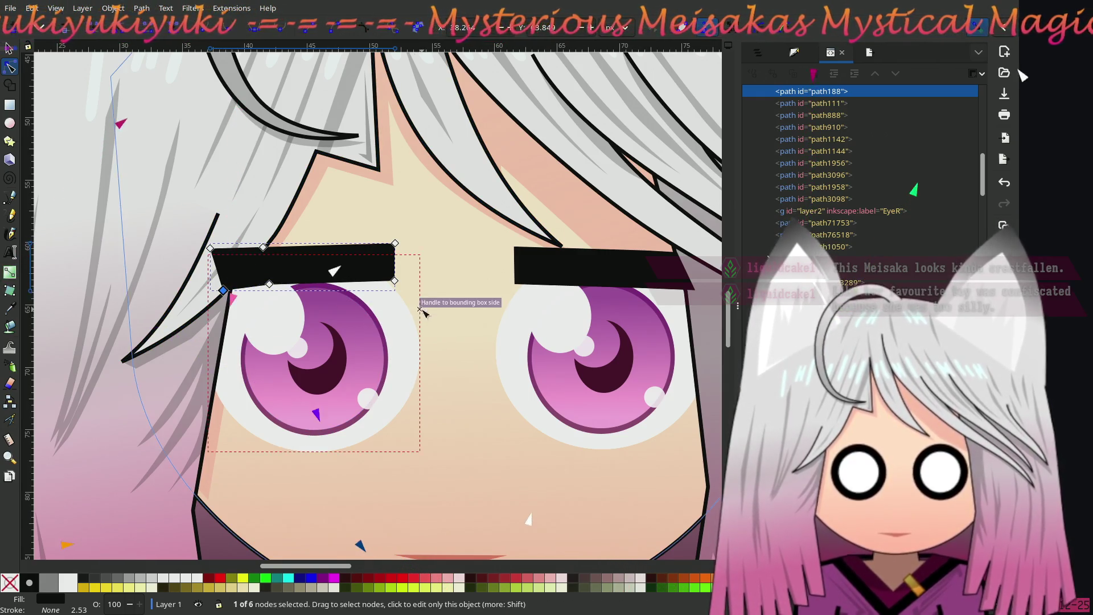
pyautogui.scroll(1, 349, 270)
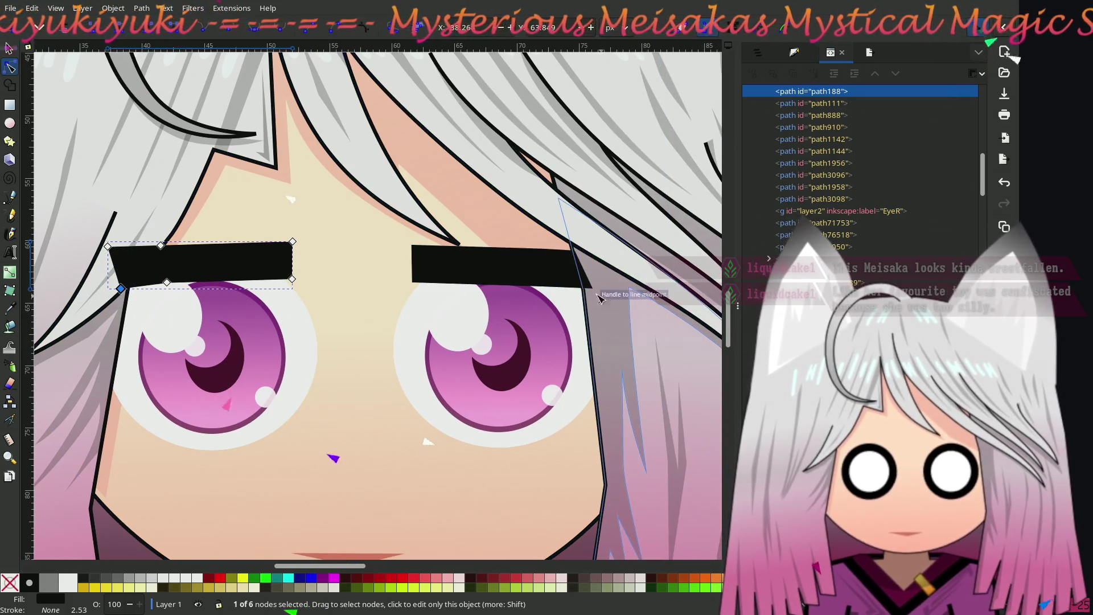
# Step: Stretch the right eyebrow's outer top corner outward, then deselect and recentre the face
pyautogui.click(567, 267)
pyautogui.moveTo(577, 254)
pyautogui.mouseDown()
pyautogui.moveTo(599, 259)
pyautogui.moveTo(591, 300)
pyautogui.mouseUp()
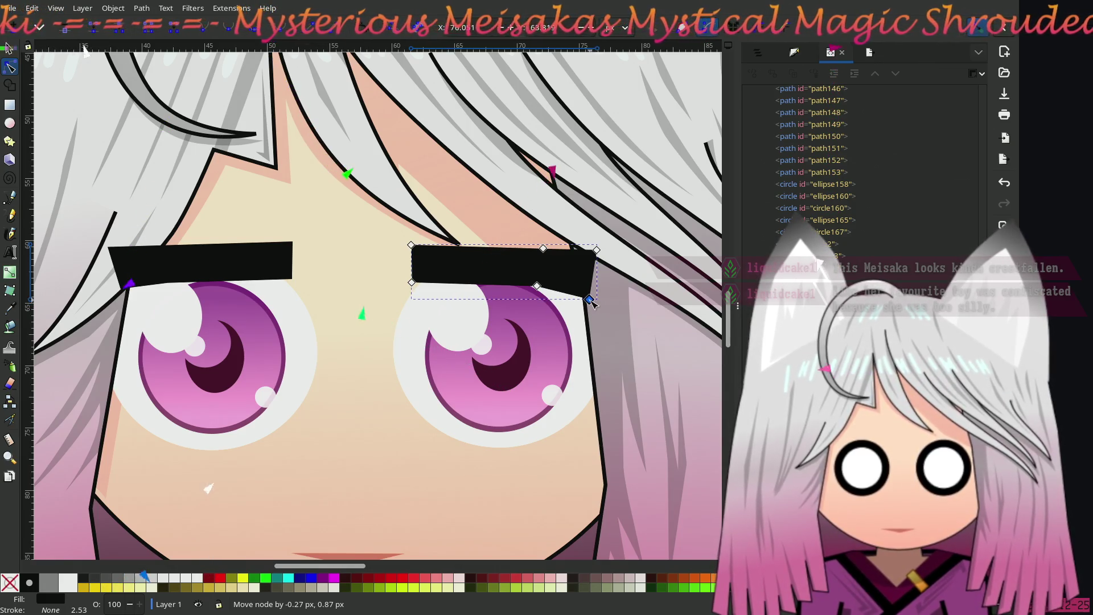
pyautogui.moveTo(598, 252); pyautogui.dragTo(598, 255)
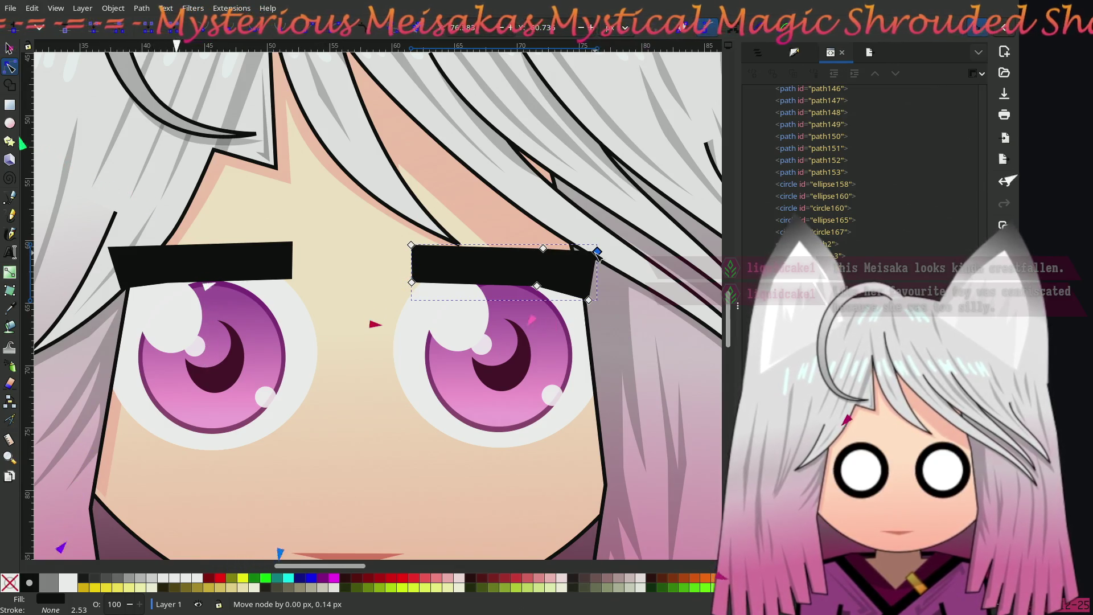
pyautogui.scroll(-2, 317, 310)
pyautogui.hscroll(-8, 239, 314)
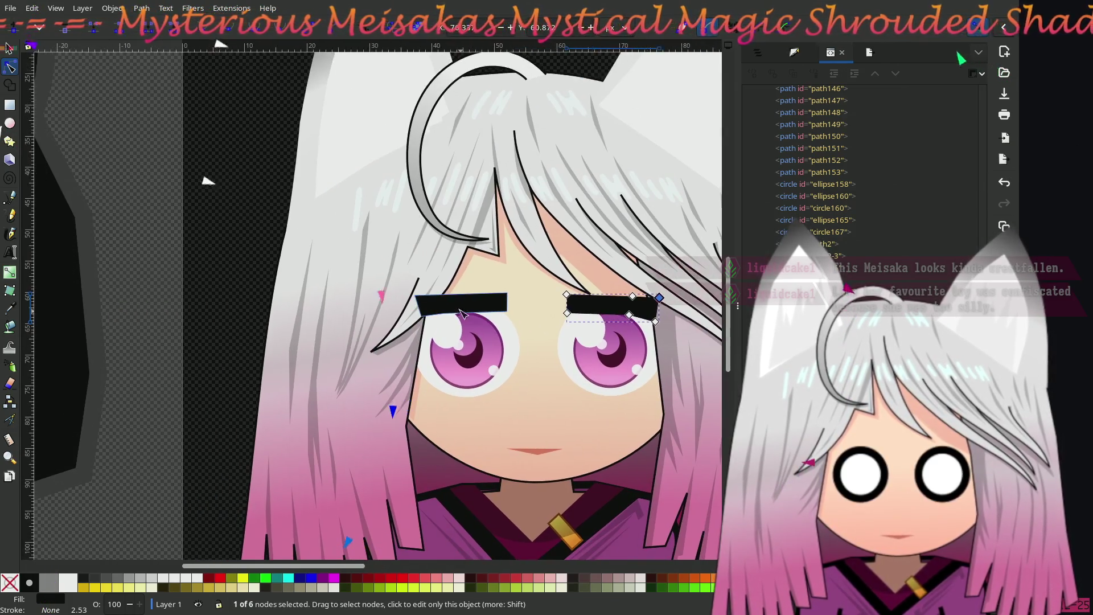
pyautogui.click(237, 246)
pyautogui.moveTo(237, 246); pyautogui.dragTo(147, 226)
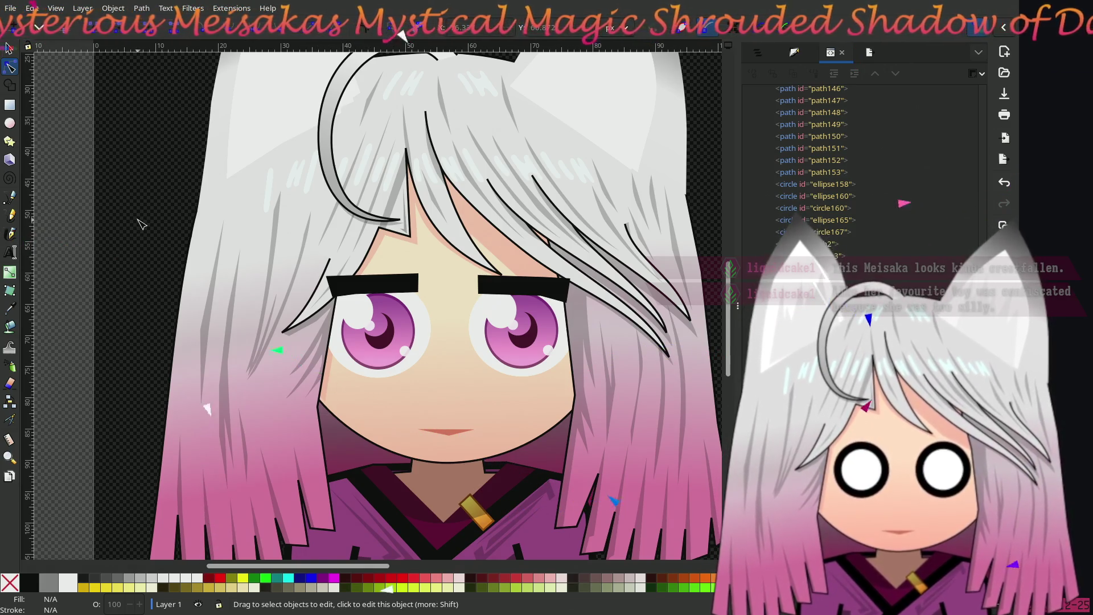
pyautogui.scroll(3, 533, 345)
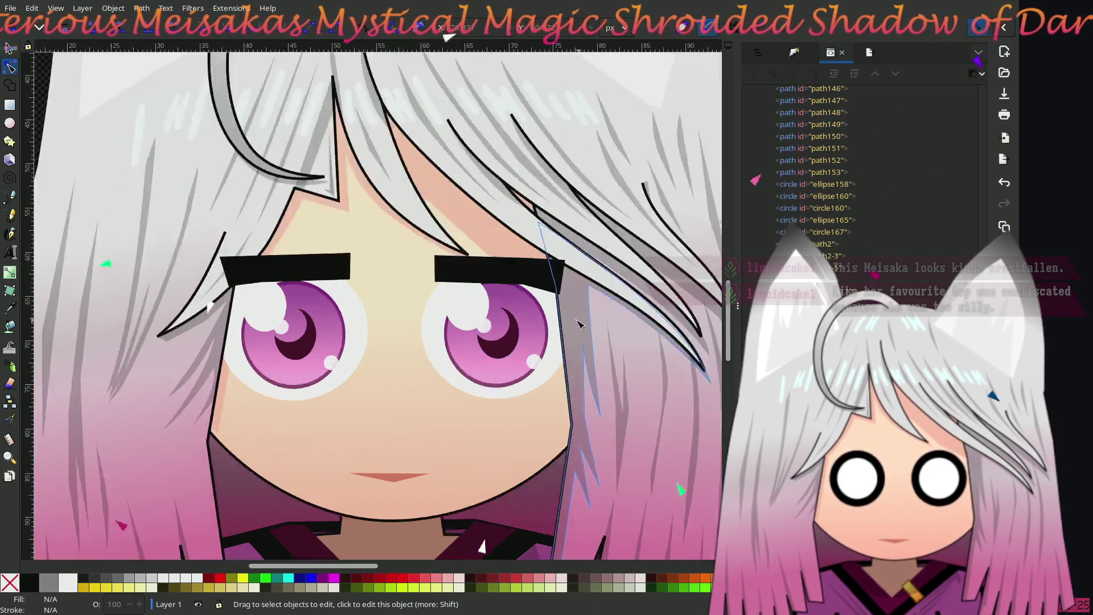
# Step: Extend the right eyebrow's lower and top outer corners outward into an angled end
pyautogui.click(475, 244)
pyautogui.moveTo(474, 249)
pyautogui.mouseDown()
pyautogui.moveTo(516, 239)
pyautogui.moveTo(550, 298)
pyautogui.mouseUp()
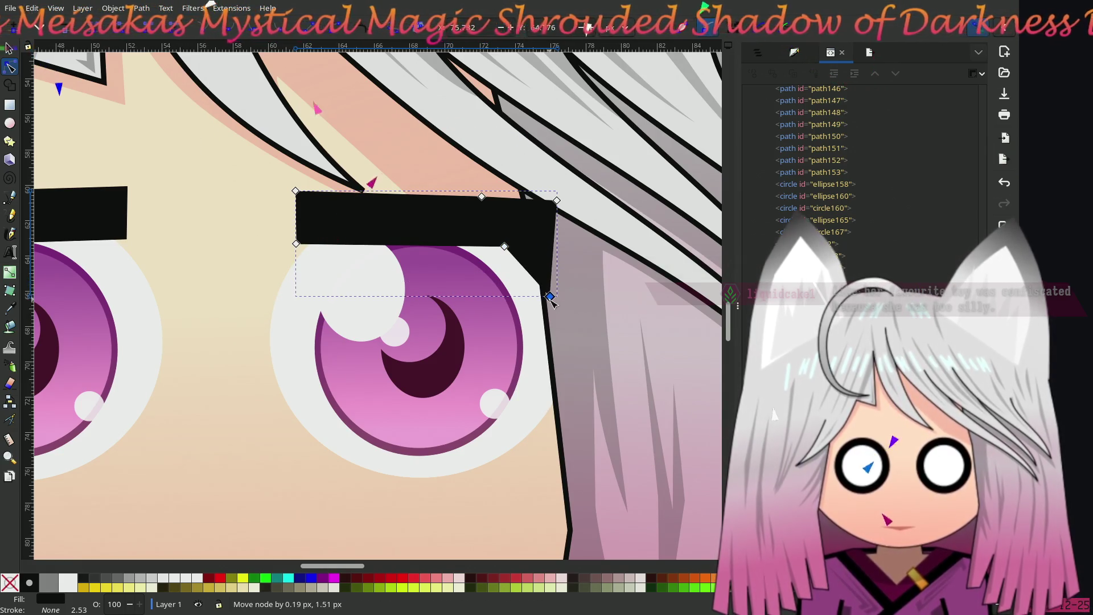
pyautogui.moveTo(487, 201)
pyautogui.mouseDown()
pyautogui.moveTo(519, 194)
pyautogui.moveTo(559, 238)
pyautogui.mouseUp()
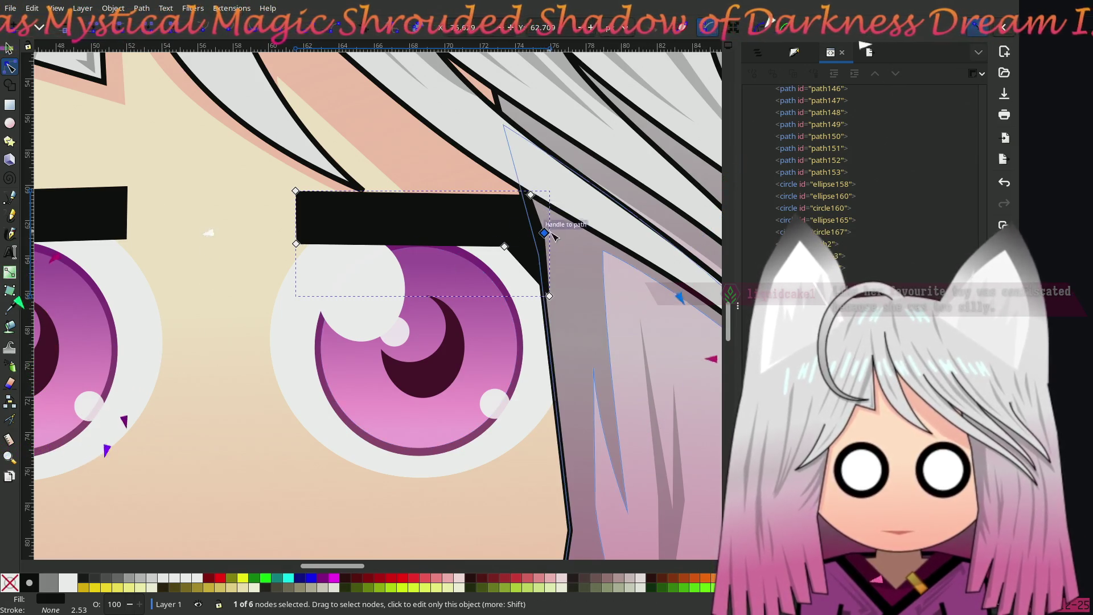
pyautogui.moveTo(548, 236)
pyautogui.mouseDown()
pyautogui.moveTo(569, 242)
pyautogui.moveTo(559, 241)
pyautogui.mouseUp()
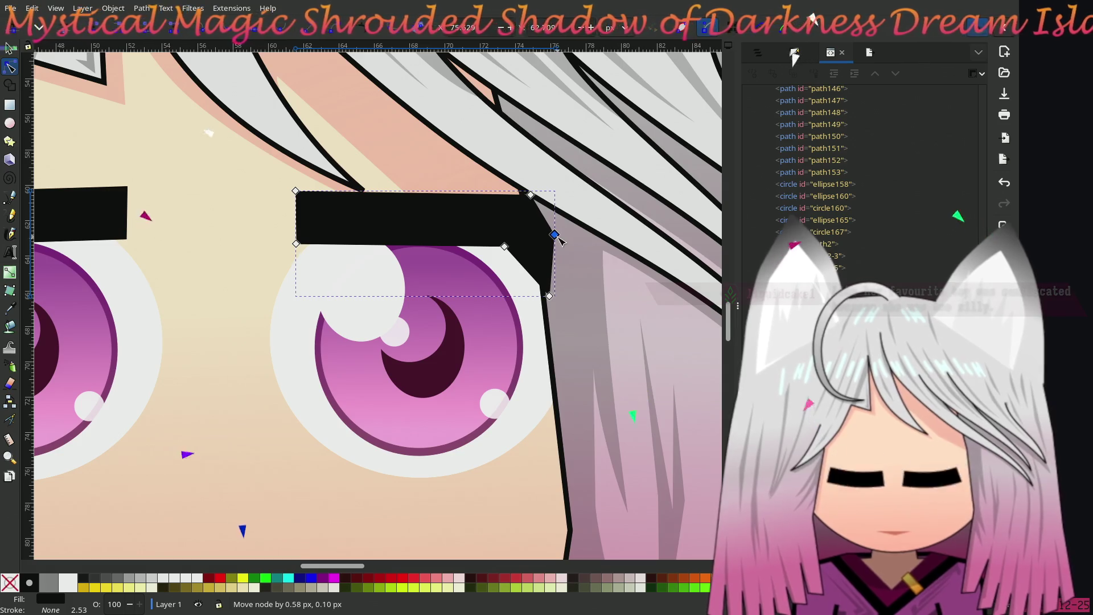
pyautogui.hscroll(-10, 341, 256)
# Step: Pull the left eyebrow's lower outer corner outward and angle its outer end downward
pyautogui.click(316, 242)
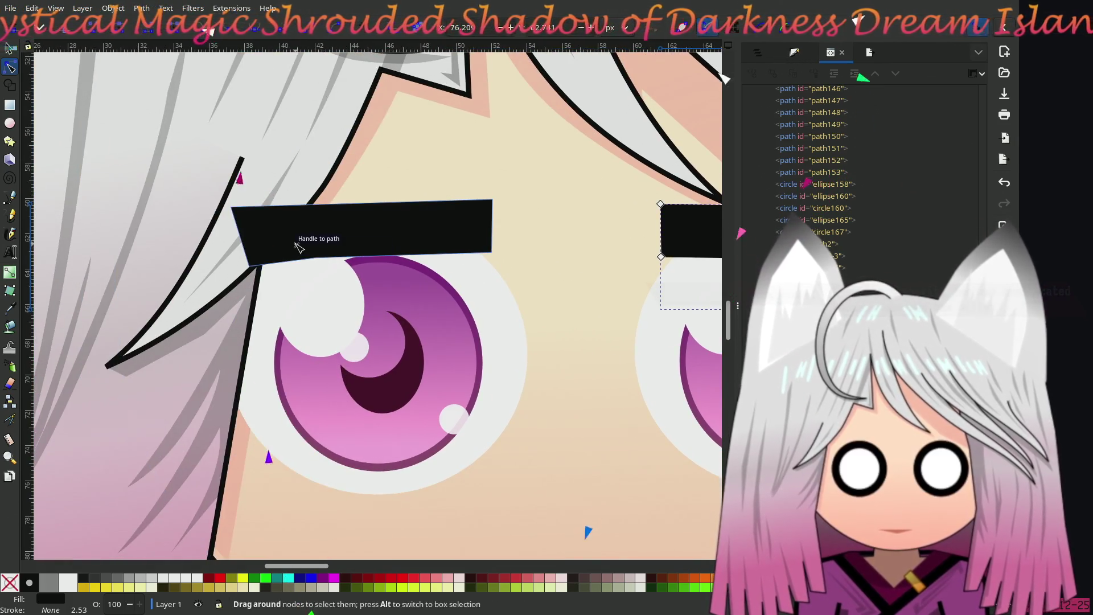
pyautogui.moveTo(318, 264)
pyautogui.mouseDown()
pyautogui.moveTo(287, 261)
pyautogui.moveTo(251, 306)
pyautogui.mouseUp()
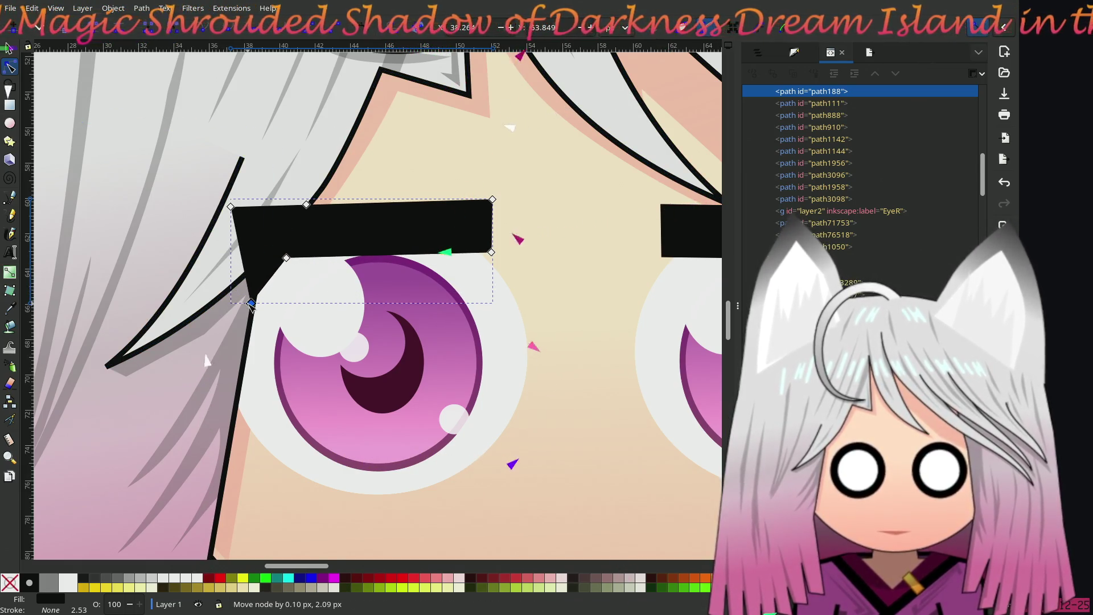
pyautogui.moveTo(309, 212)
pyautogui.mouseDown()
pyautogui.moveTo(276, 207)
pyautogui.moveTo(260, 221)
pyautogui.moveTo(244, 211)
pyautogui.moveTo(253, 239)
pyautogui.moveTo(277, 207)
pyautogui.mouseUp()
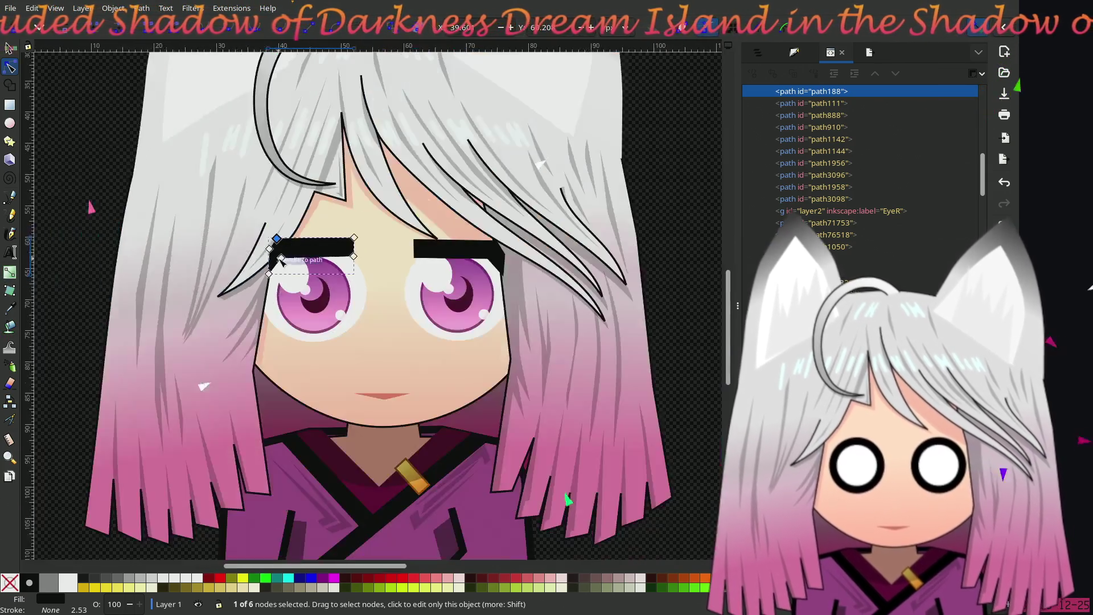
pyautogui.press('-')
pyautogui.press('-')
pyautogui.press('-')
pyautogui.press('Escape')
pyautogui.press('Escape')
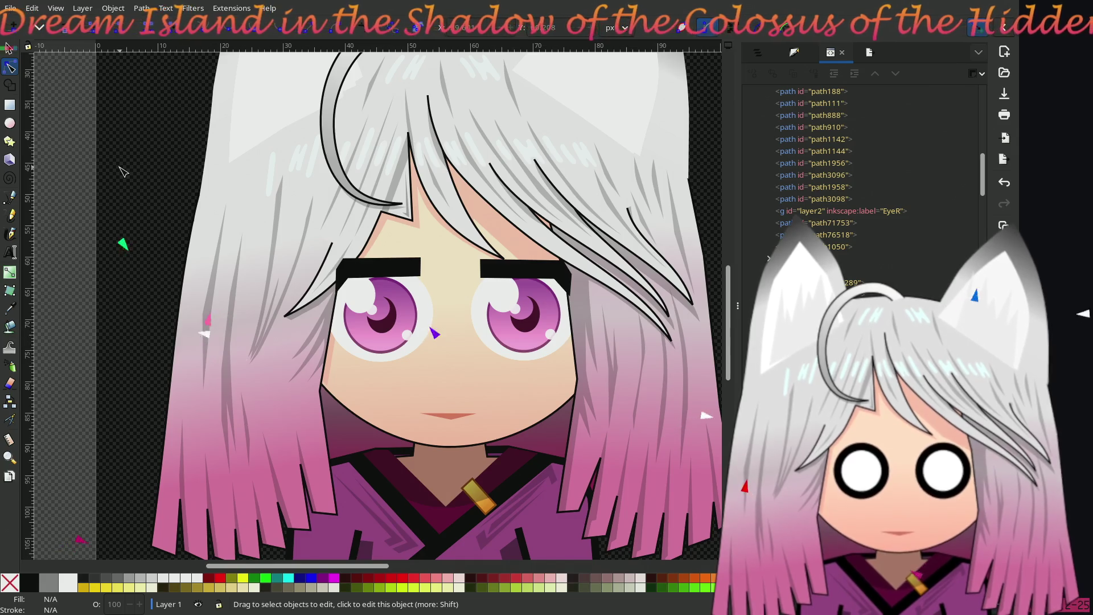
# Step: Curve the left eyebrow's bottom edge and slant its inner end toward the nose
pyautogui.scroll(4, 464, 278)
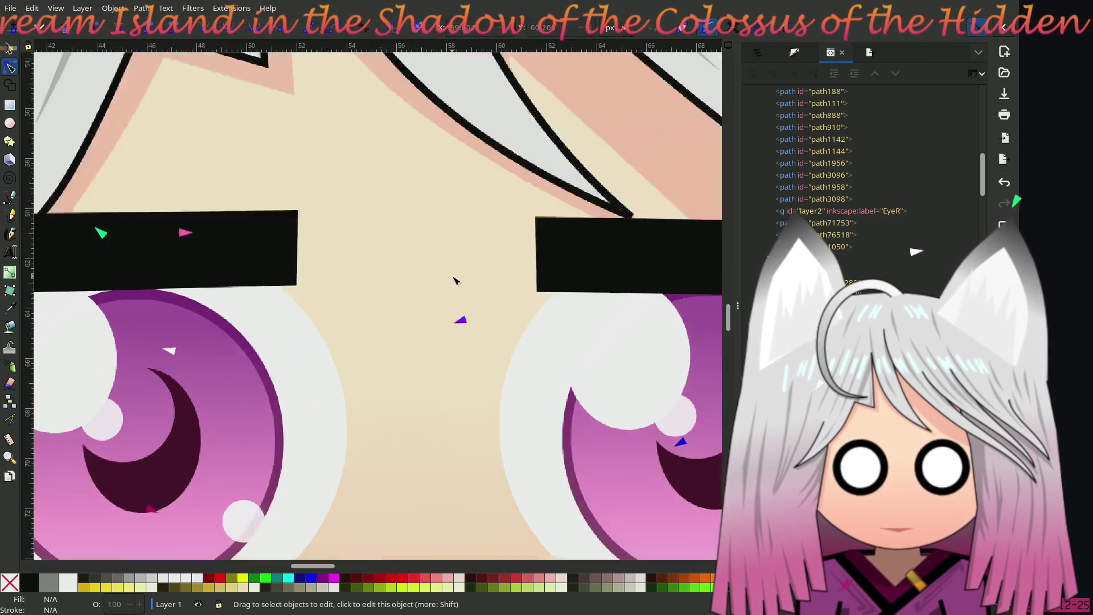
pyautogui.click(246, 244)
pyautogui.moveTo(298, 286)
pyautogui.mouseDown()
pyautogui.moveTo(265, 276)
pyautogui.moveTo(282, 272)
pyautogui.moveTo(300, 294)
pyautogui.mouseUp()
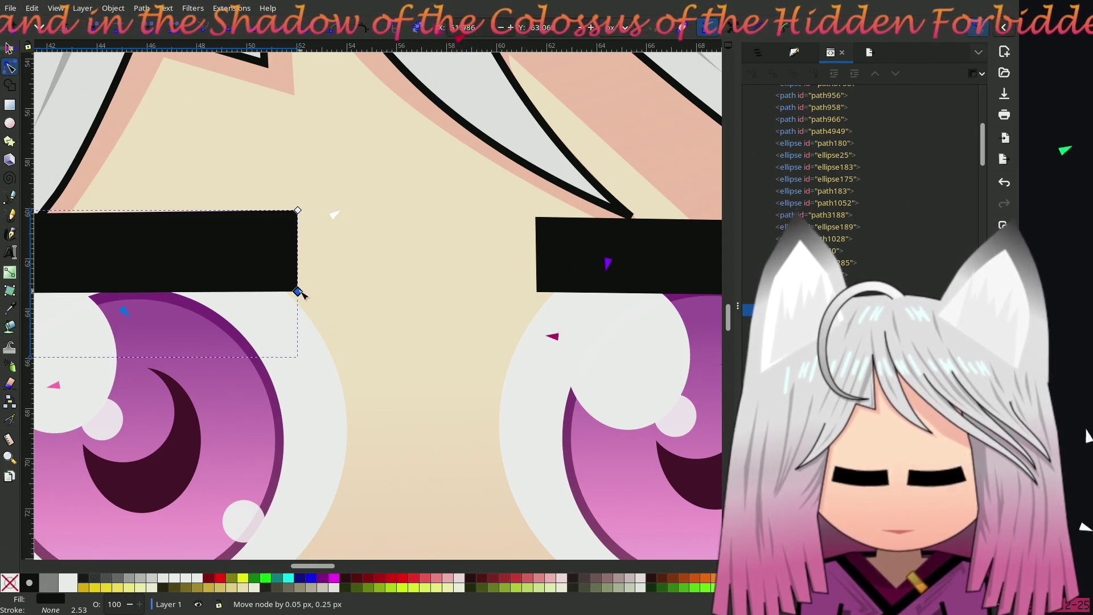
pyautogui.moveTo(297, 211)
pyautogui.mouseDown()
pyautogui.moveTo(260, 212)
pyautogui.moveTo(268, 218)
pyautogui.mouseUp()
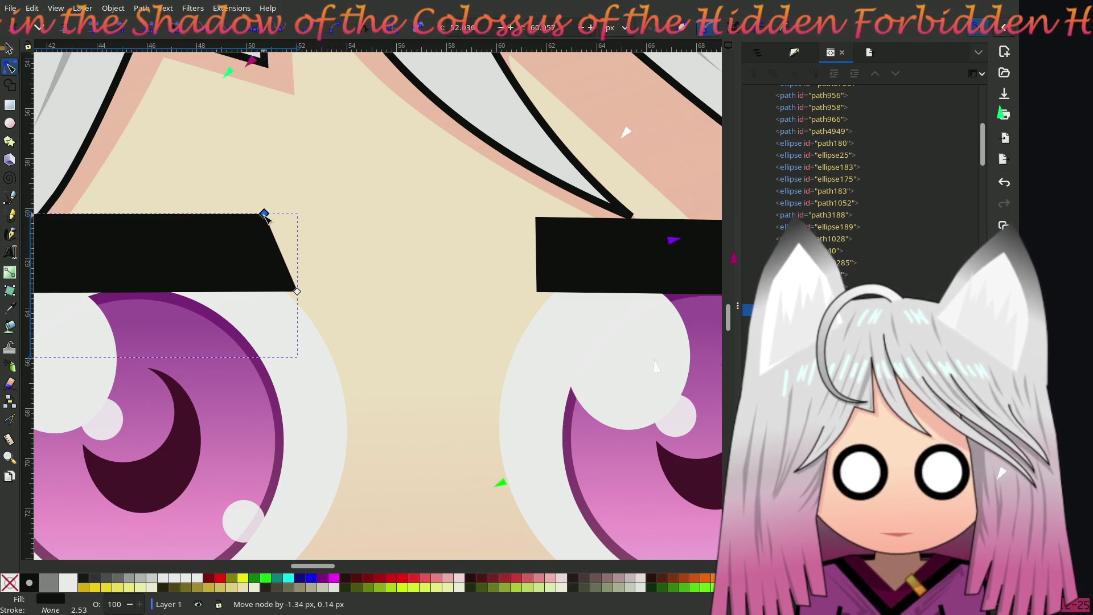
# Step: Slant the right eyebrow's inner end toward the nose, then deselect
pyautogui.click(609, 281)
pyautogui.hscroll(5, 309, 244)
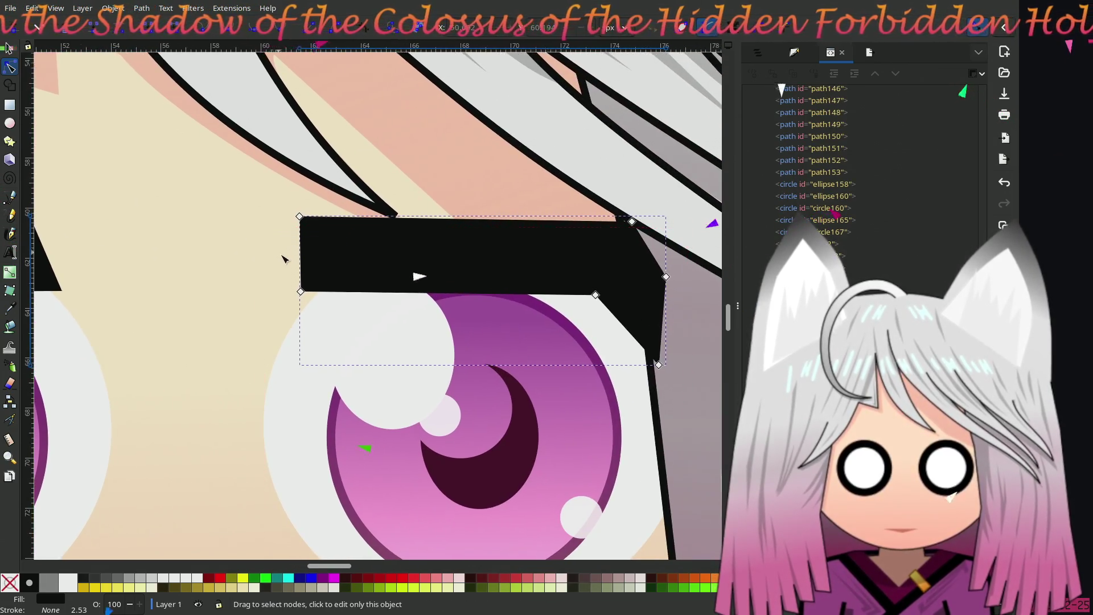
pyautogui.moveTo(303, 292); pyautogui.dragTo(305, 296)
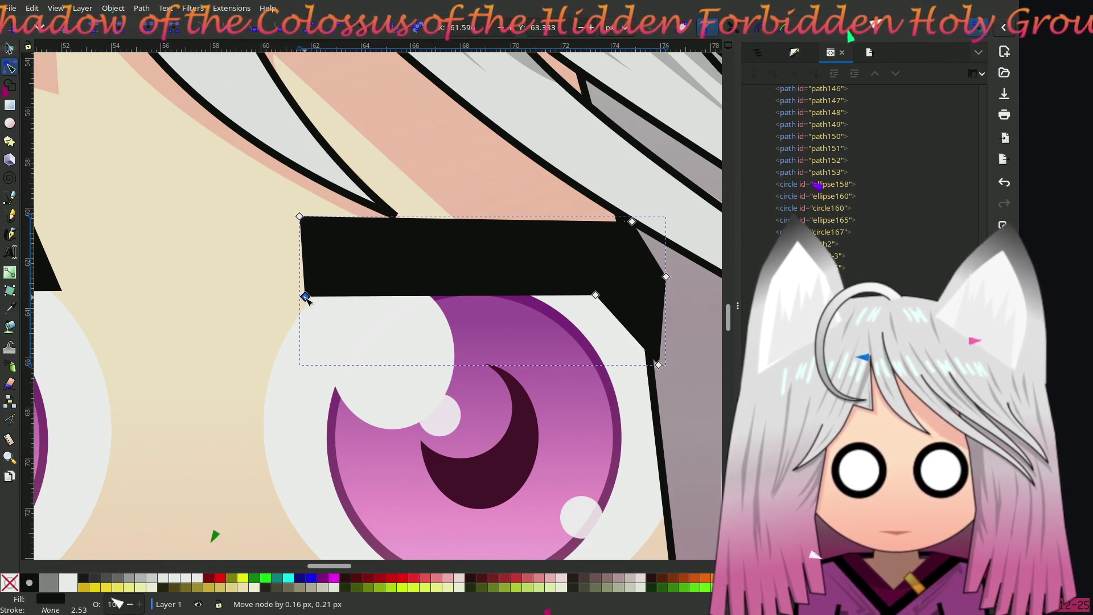
pyautogui.moveTo(300, 217); pyautogui.dragTo(330, 224)
pyautogui.scroll(-3, 217, 309)
pyautogui.hscroll(-5, 289, 291)
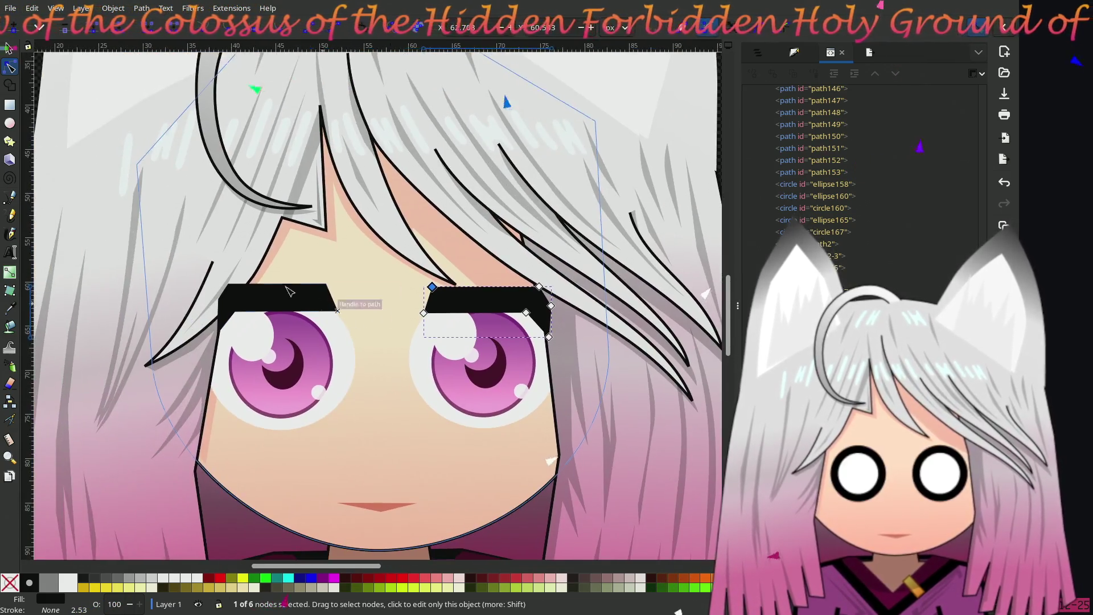
pyautogui.hscroll(-5, 190, 244)
pyautogui.scroll(-2, 130, 207)
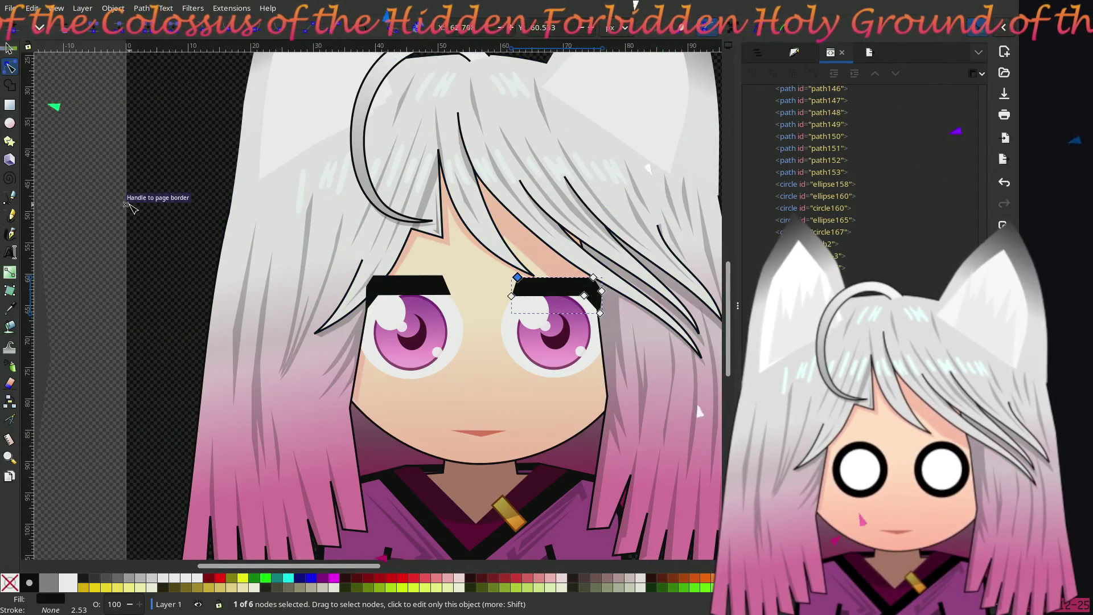
pyautogui.click(108, 244)
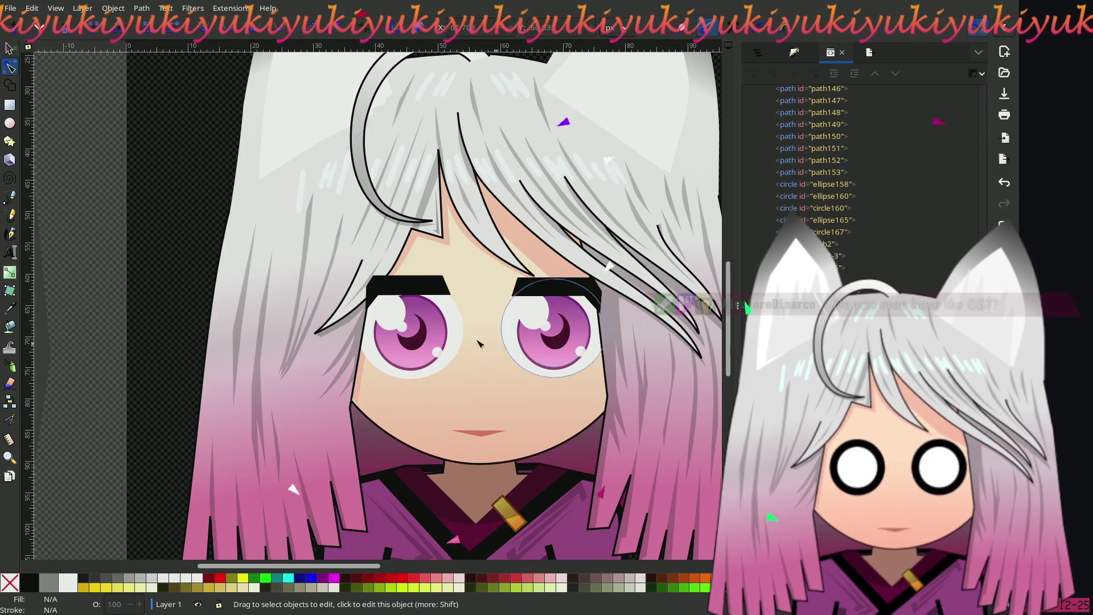
# Step: Shorten the left eyebrow's lower tail by raising its lower-left node
pyautogui.hscroll(4, 361, 365)
pyautogui.scroll(1, 361, 365)
pyautogui.scroll(-1, 362, 365)
pyautogui.hscroll(-1, 376, 353)
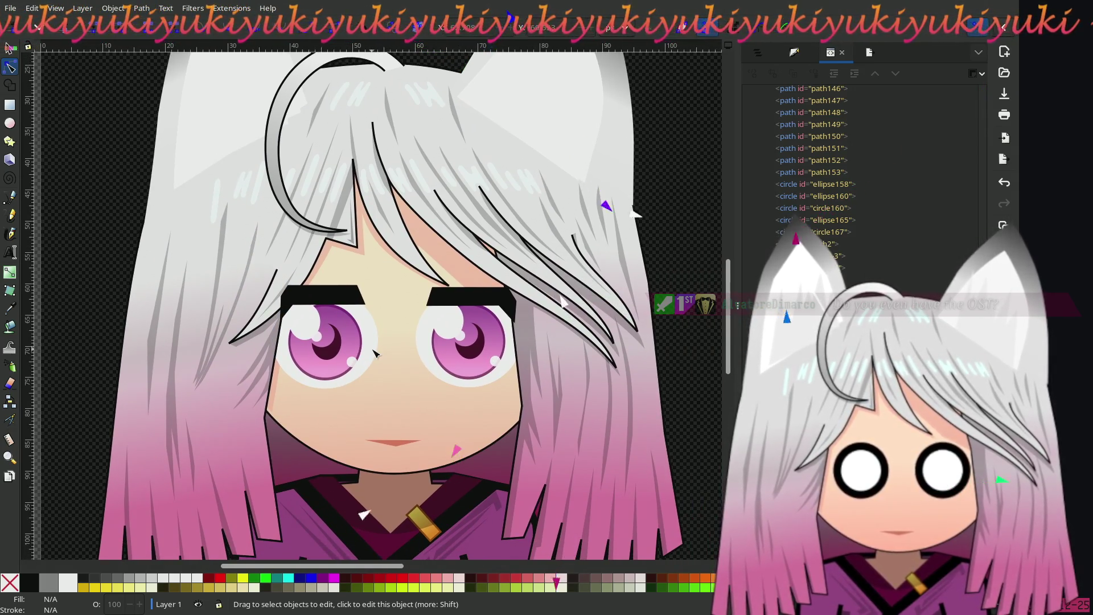
pyautogui.scroll(1, 376, 353)
pyautogui.scroll(2, 367, 362)
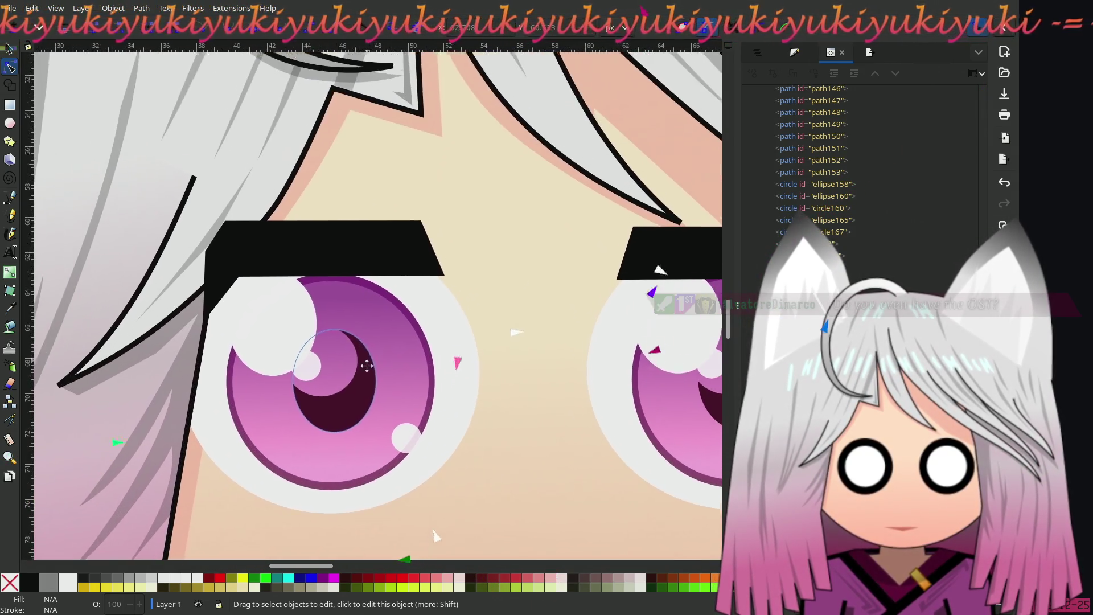
pyautogui.click(282, 268)
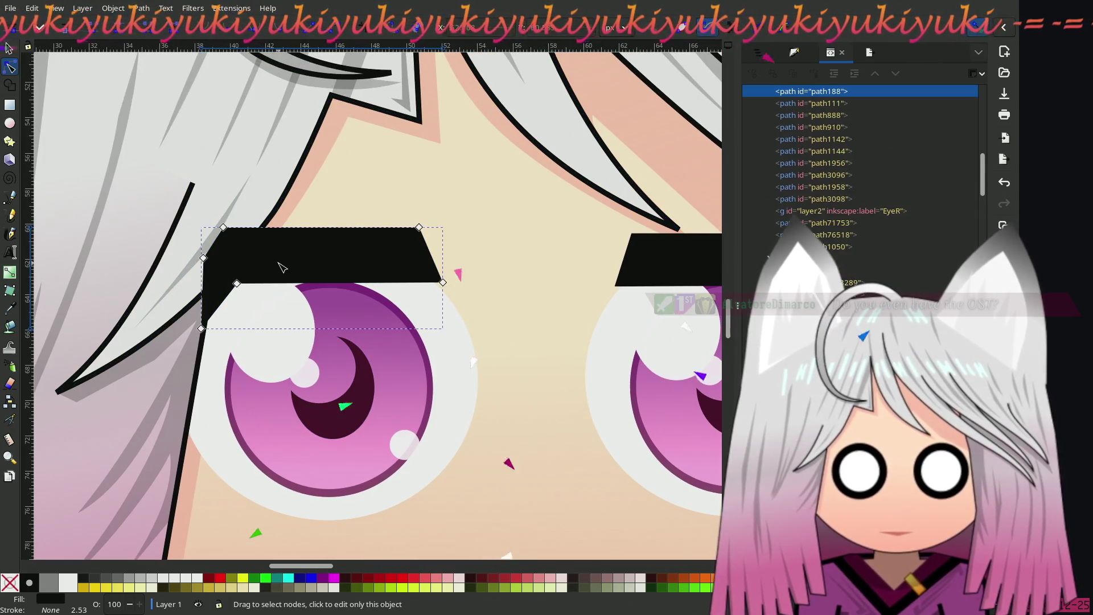
pyautogui.click(204, 258)
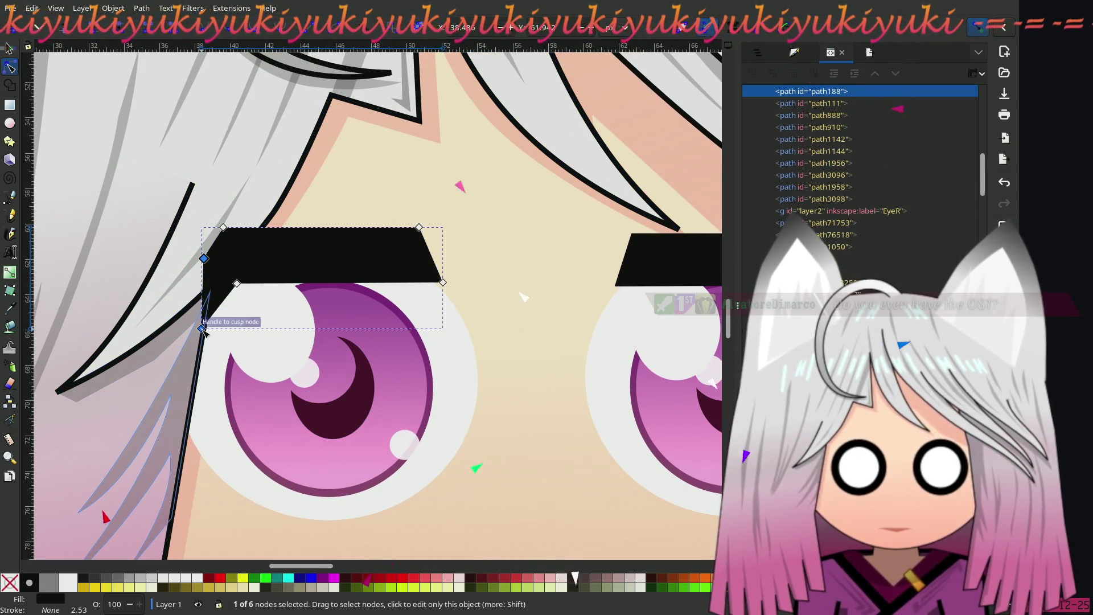
pyautogui.moveTo(202, 329); pyautogui.dragTo(204, 300)
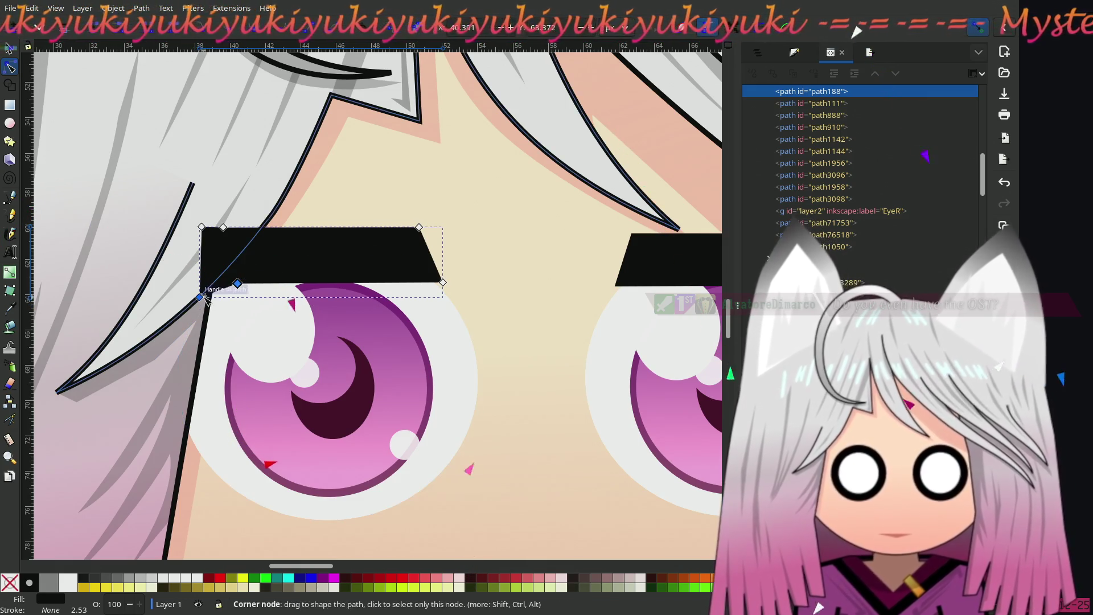
pyautogui.moveTo(201, 298); pyautogui.dragTo(204, 287)
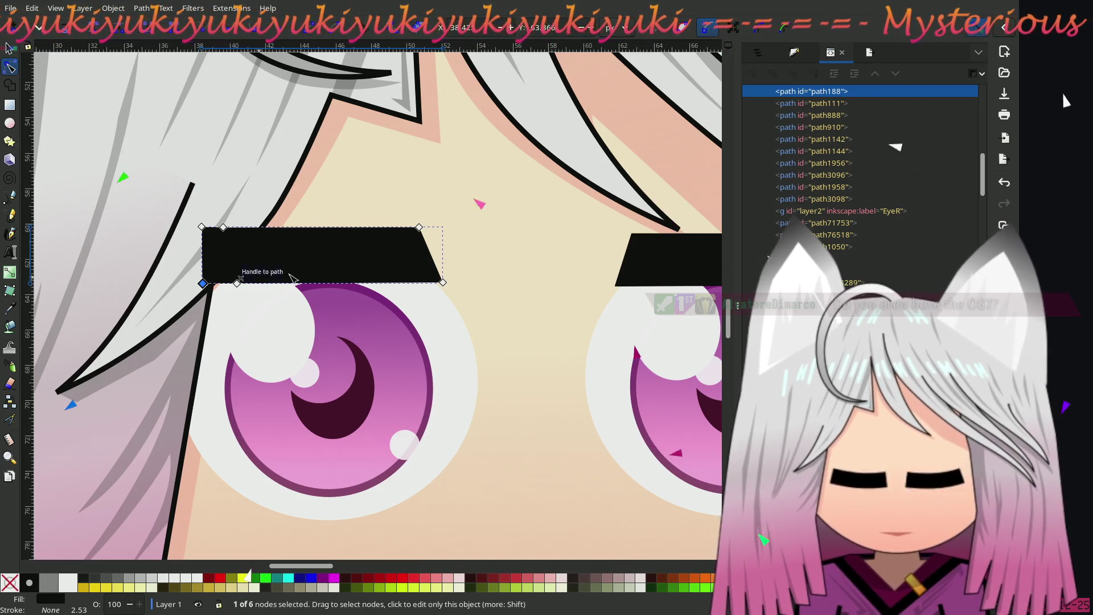
# Step: Lift the right eyebrow's outer end and raise its bottom-right corner
pyautogui.hscroll(4, 230, 262)
pyautogui.hscroll(6, 236, 259)
pyautogui.click(459, 262)
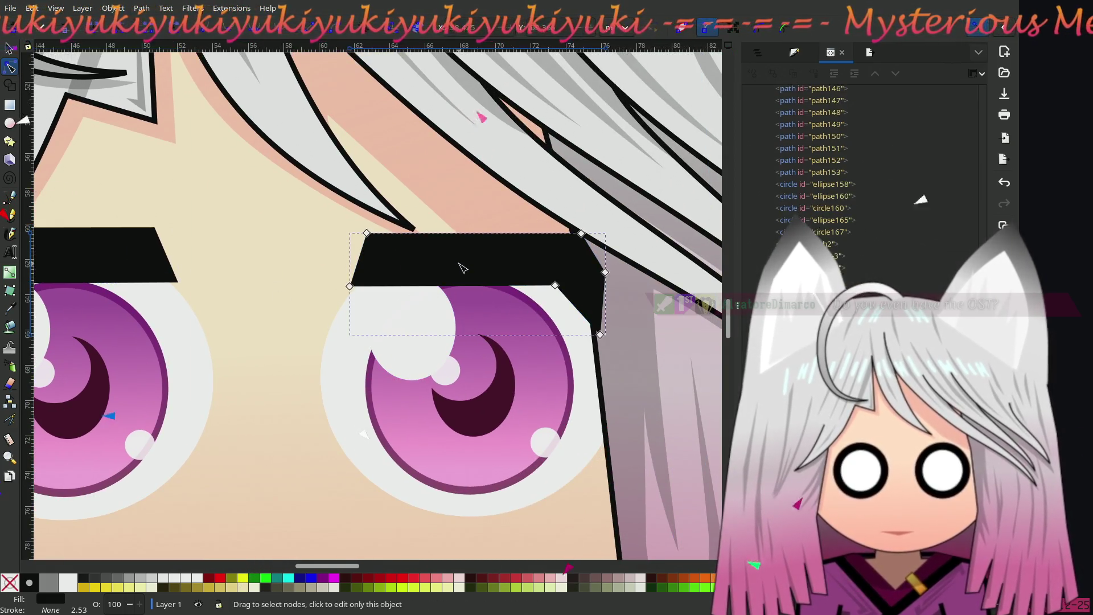
pyautogui.click(605, 272)
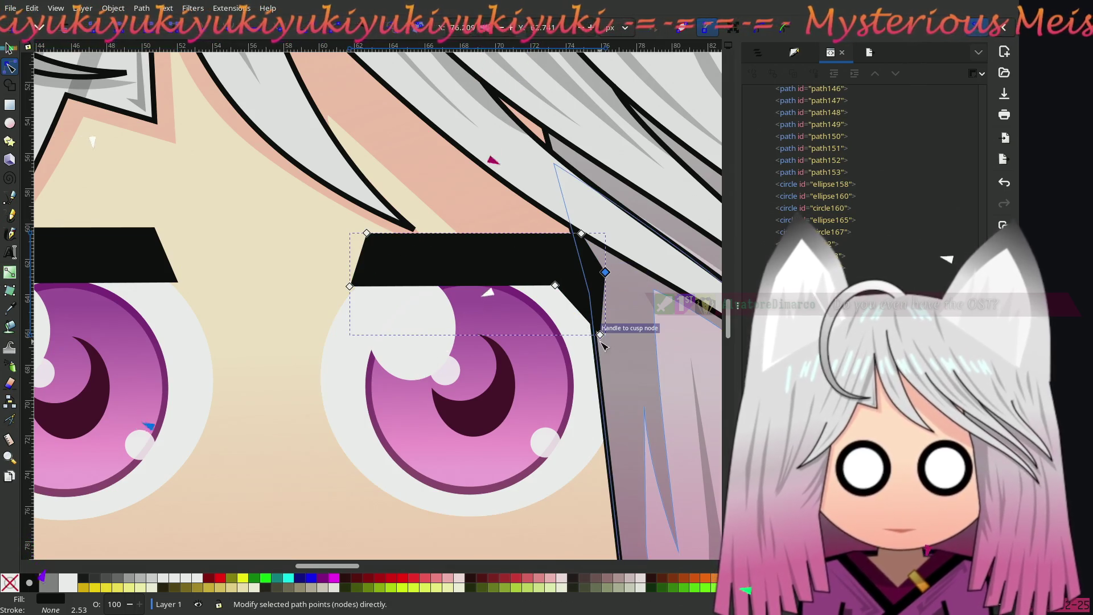
pyautogui.moveTo(602, 341); pyautogui.dragTo(607, 234)
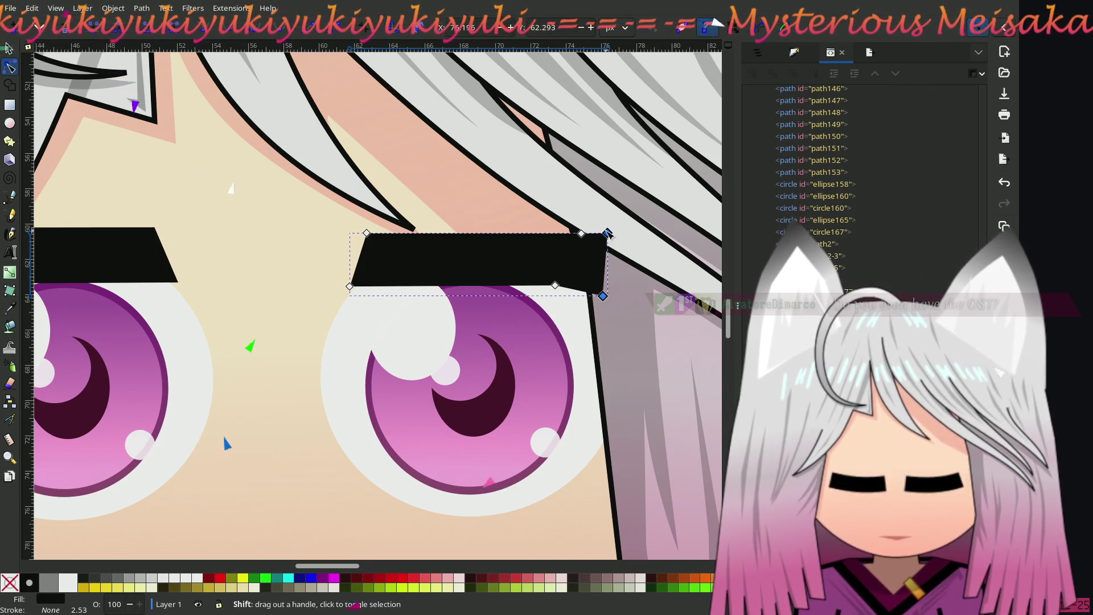
pyautogui.click(605, 296)
pyautogui.moveTo(605, 299); pyautogui.dragTo(610, 292)
# Step: Drag the right eyebrow's outer corner nodes down so its end slants along the hair
pyautogui.scroll(3, 583, 299)
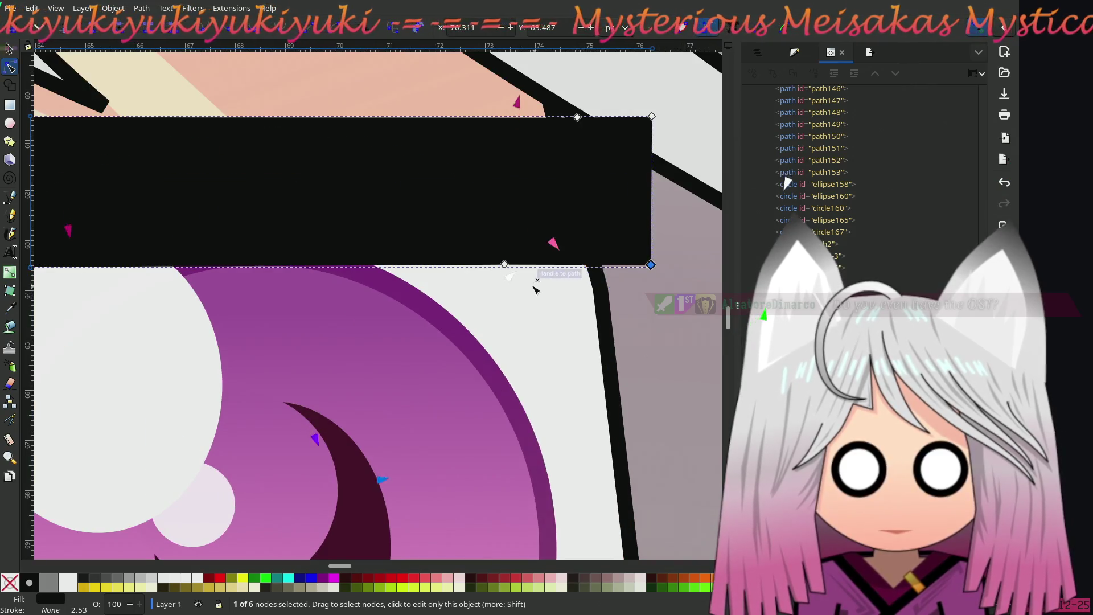
pyautogui.moveTo(505, 263)
pyautogui.mouseDown()
pyautogui.moveTo(503, 274)
pyautogui.moveTo(511, 268)
pyautogui.mouseUp()
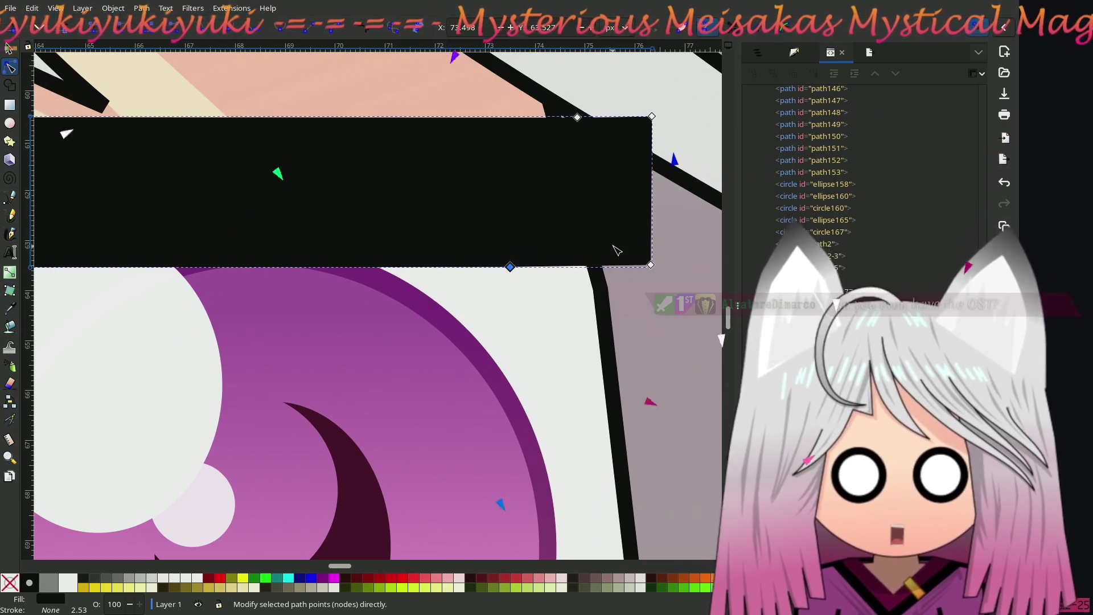
pyautogui.click(651, 265)
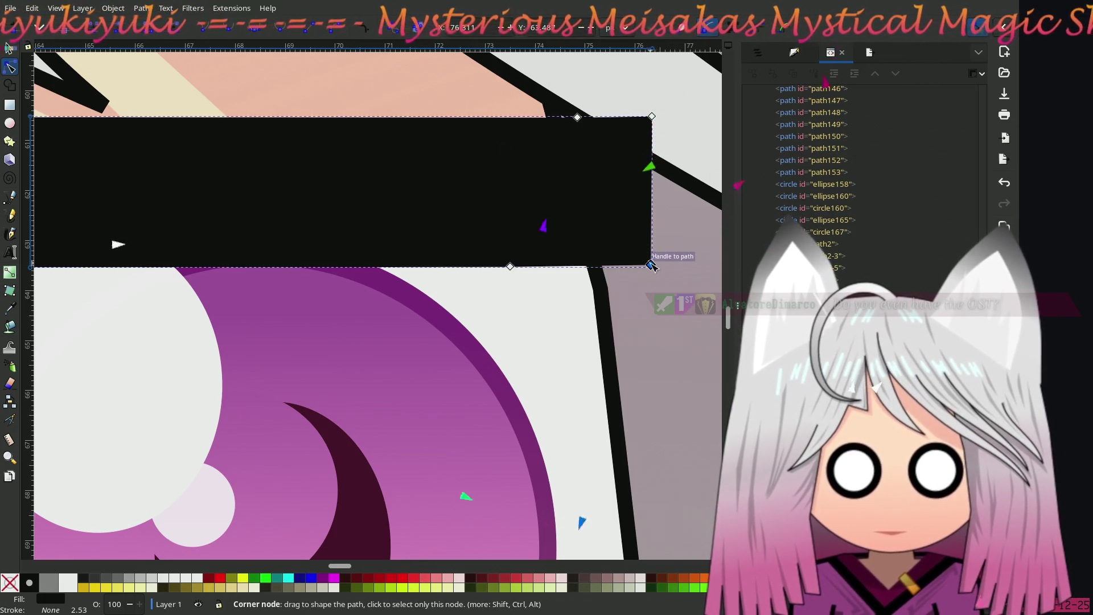
pyautogui.moveTo(651, 265); pyautogui.dragTo(653, 268)
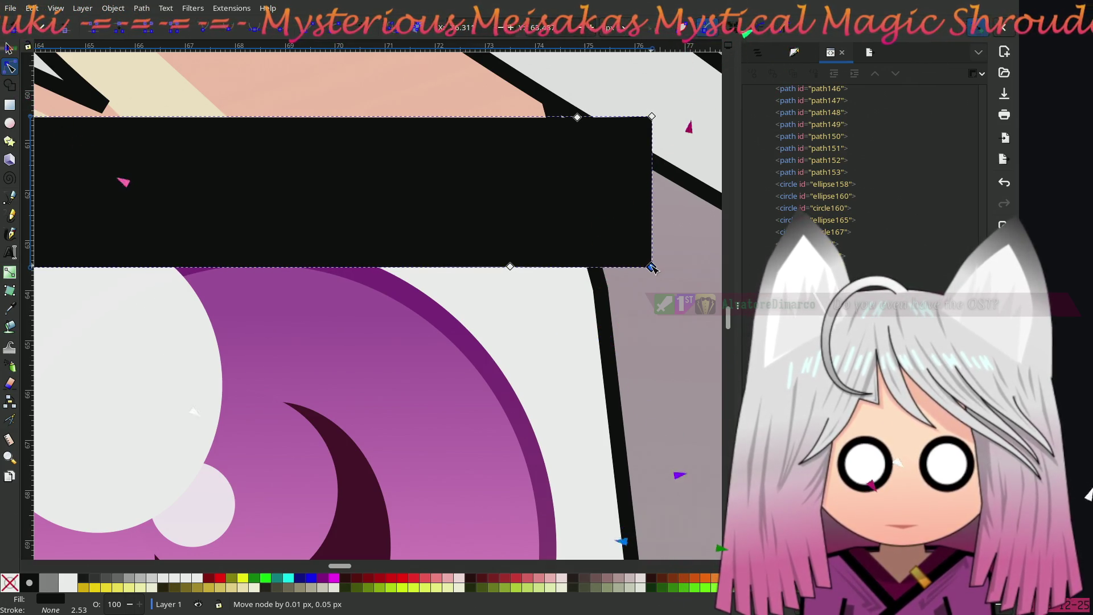
pyautogui.keyDown('shift'); pyautogui.click(653, 116); pyautogui.keyUp('shift')
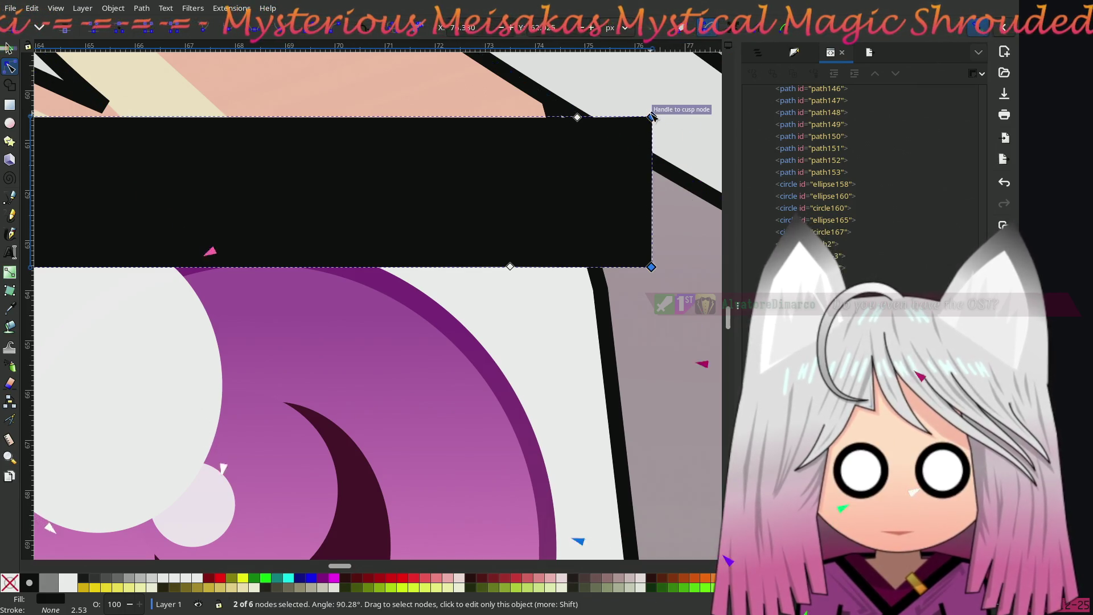
pyautogui.moveTo(652, 117)
pyautogui.mouseDown()
pyautogui.moveTo(634, 216)
pyautogui.moveTo(654, 220)
pyautogui.moveTo(652, 209)
pyautogui.mouseUp()
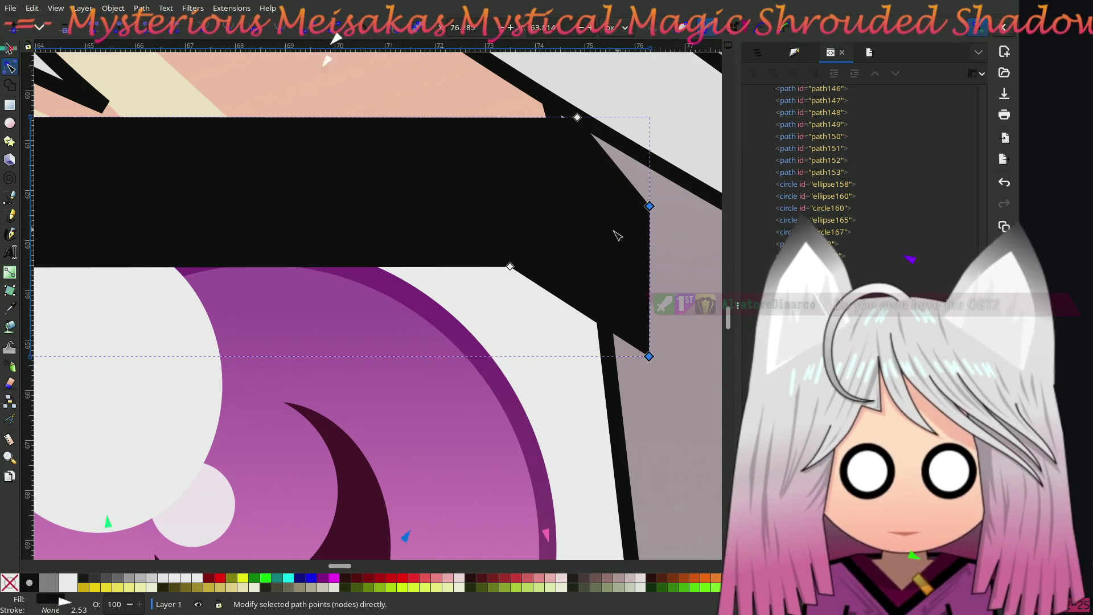
pyautogui.scroll(-4, 618, 235)
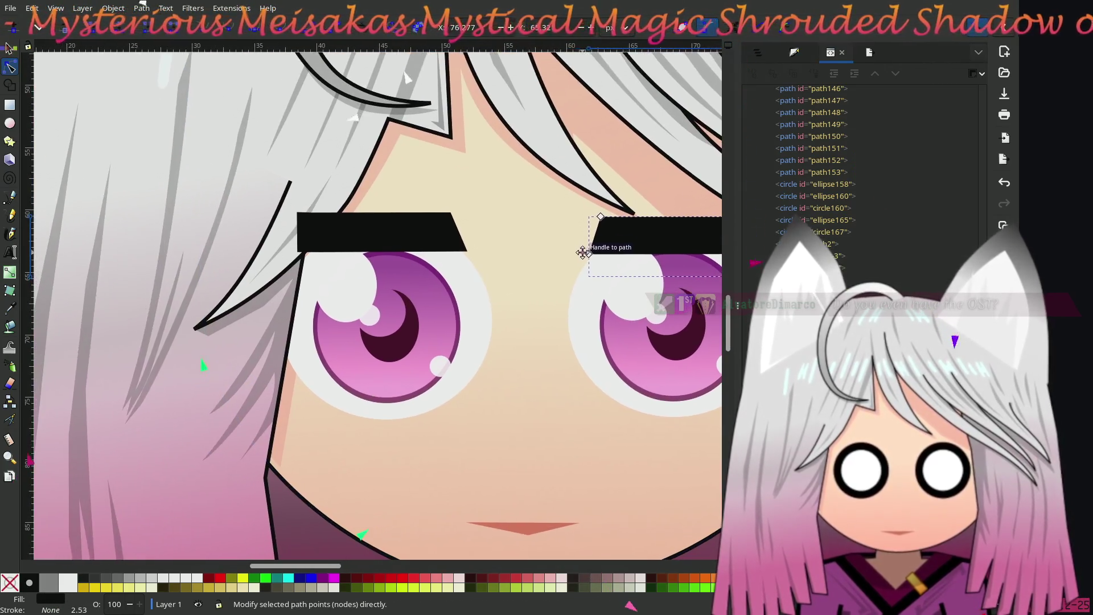
# Step: Drag the left eyebrow's two outer-end nodes down into a tail beside the eye, then deselect
pyautogui.click(342, 231)
pyautogui.click(297, 213)
pyautogui.keyDown('shift'); pyautogui.click(297, 253); pyautogui.keyUp('shift')
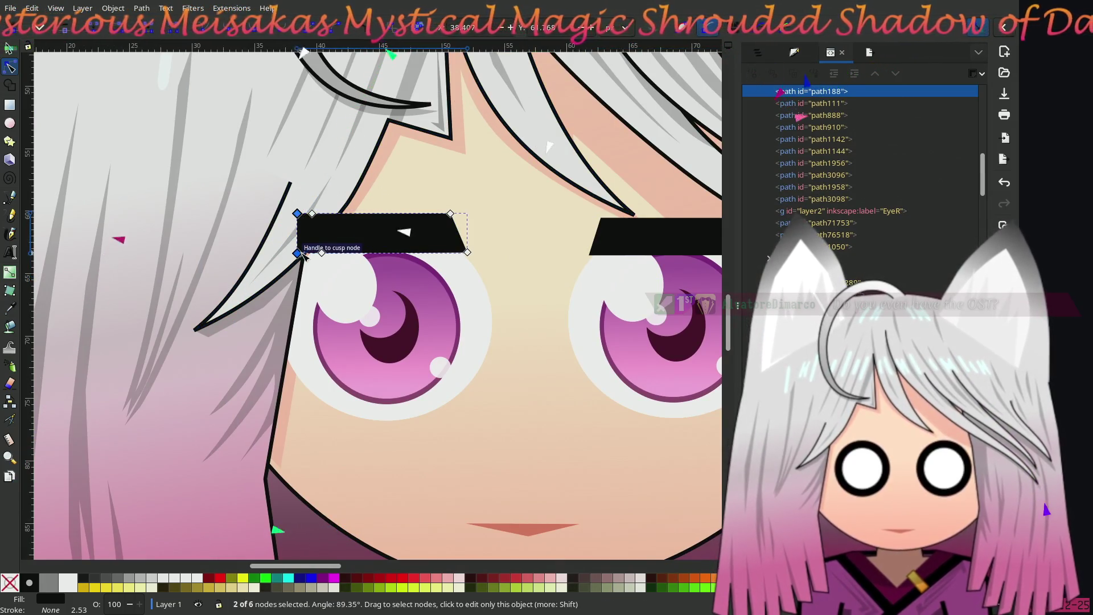
pyautogui.moveTo(297, 214); pyautogui.dragTo(302, 238)
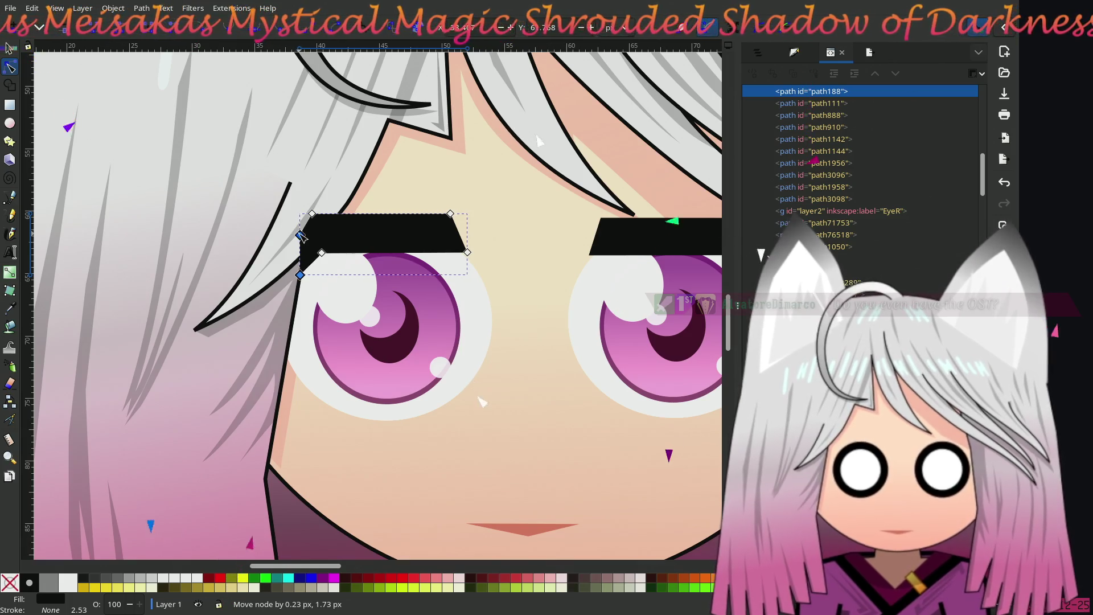
pyautogui.press('Escape')
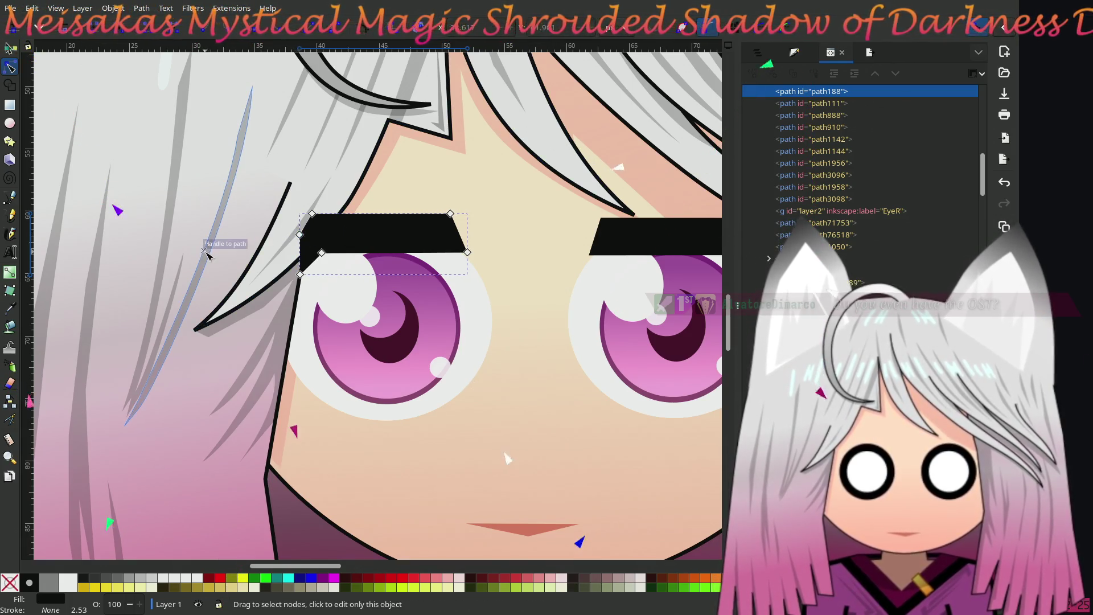
pyautogui.scroll(-3, 206, 255)
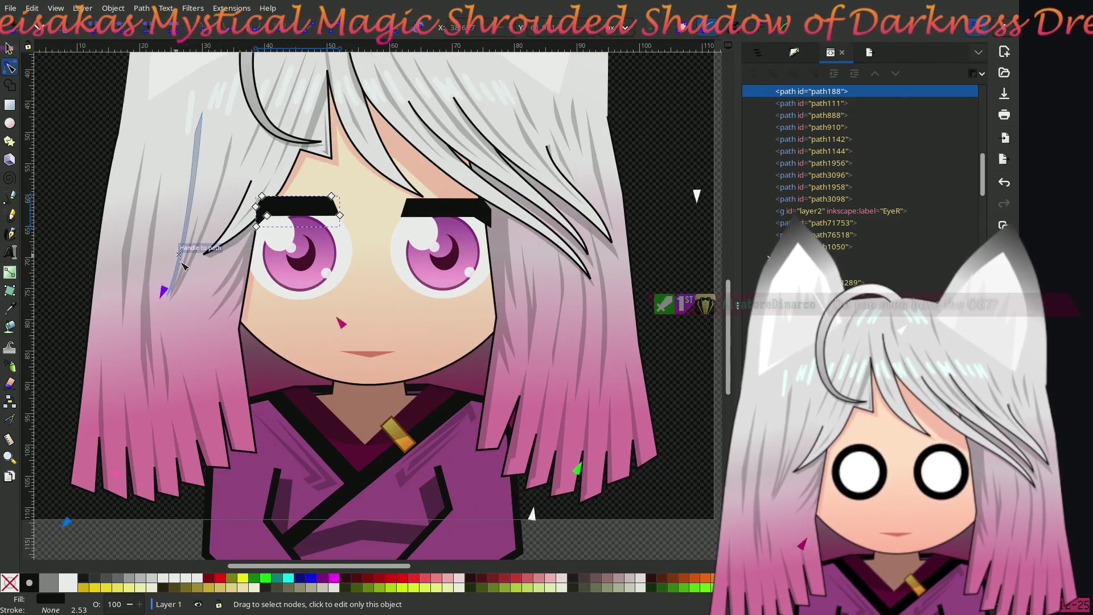
pyautogui.scroll(2, 183, 266)
pyautogui.click(97, 246)
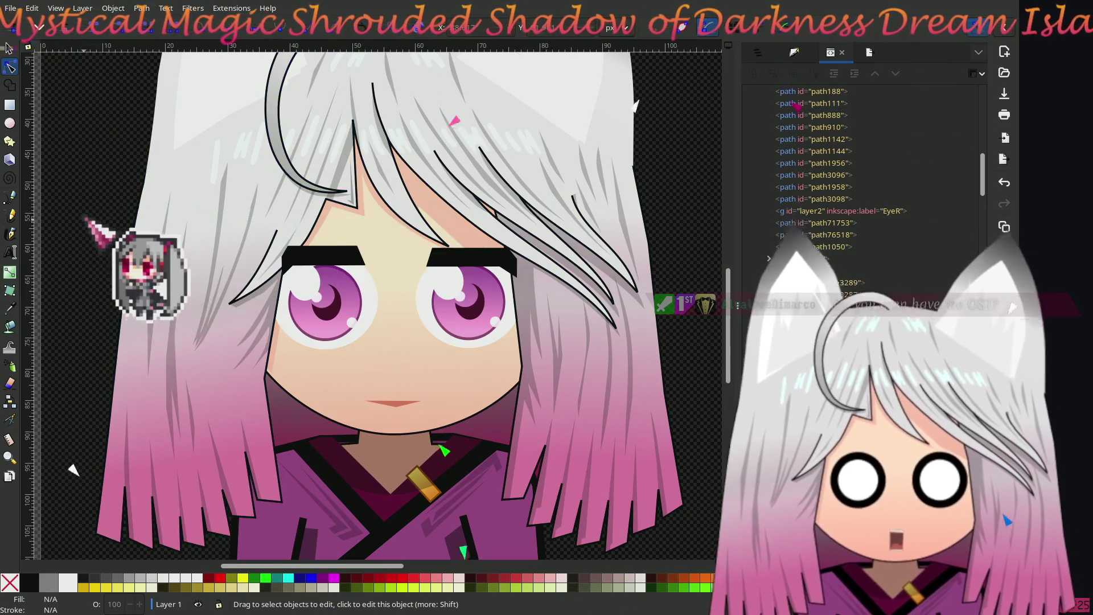
pyautogui.scroll(3, 114, 409)
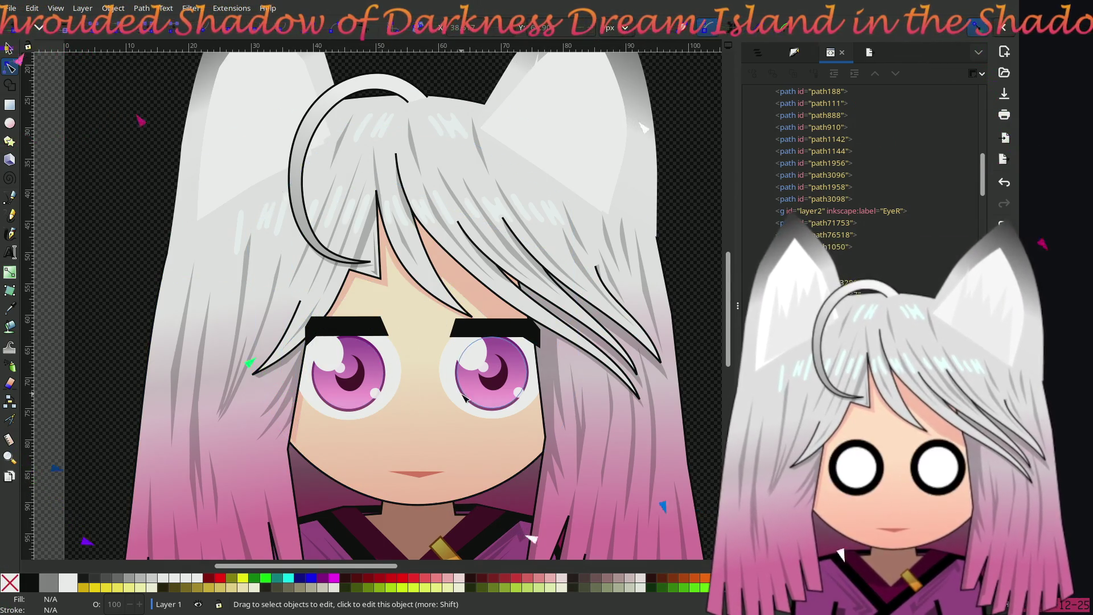
pyautogui.scroll(-2, 466, 395)
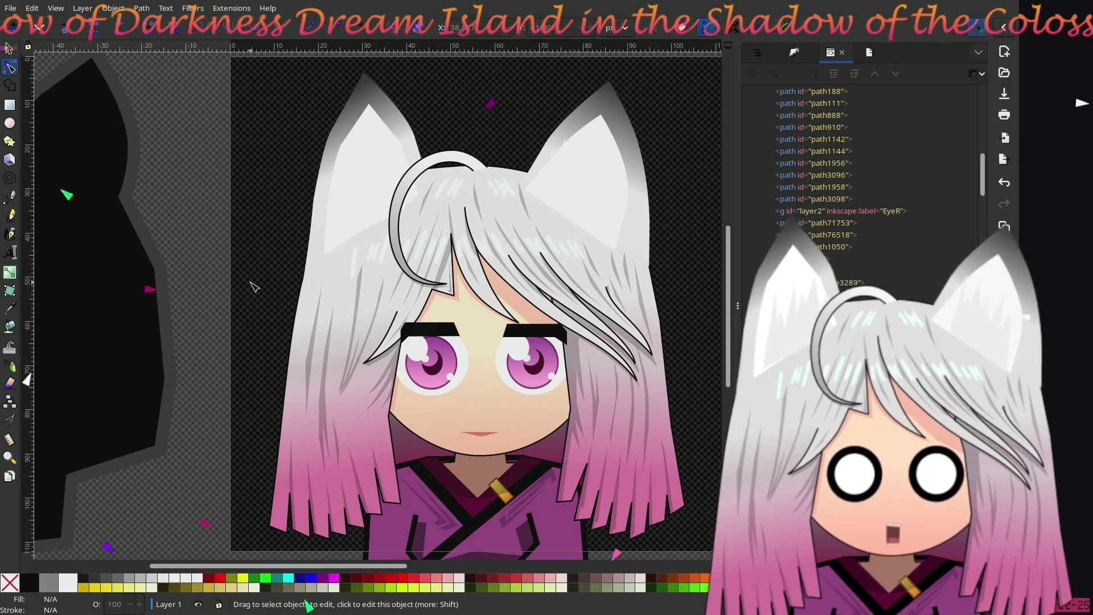
pyautogui.scroll(5, 414, 343)
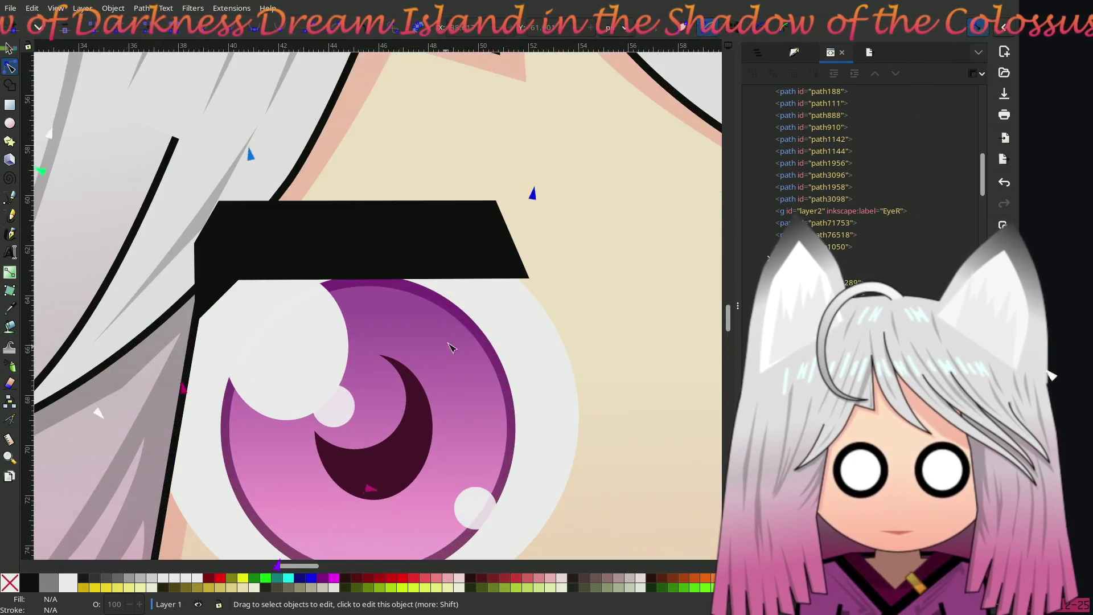
# Step: Delete the left eyebrow's tail nodes, straighten its left edge, and stretch both ends outward
pyautogui.click(271, 238)
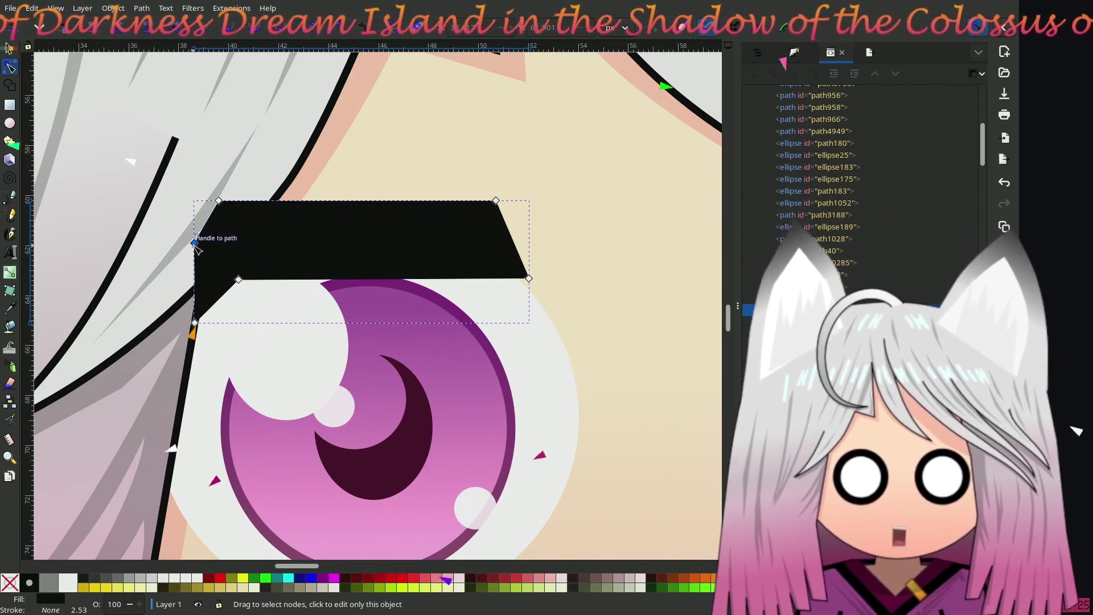
pyautogui.click(195, 243)
pyautogui.keyDown('shift'); pyautogui.click(195, 323); pyautogui.keyUp('shift')
pyautogui.press('Delete')
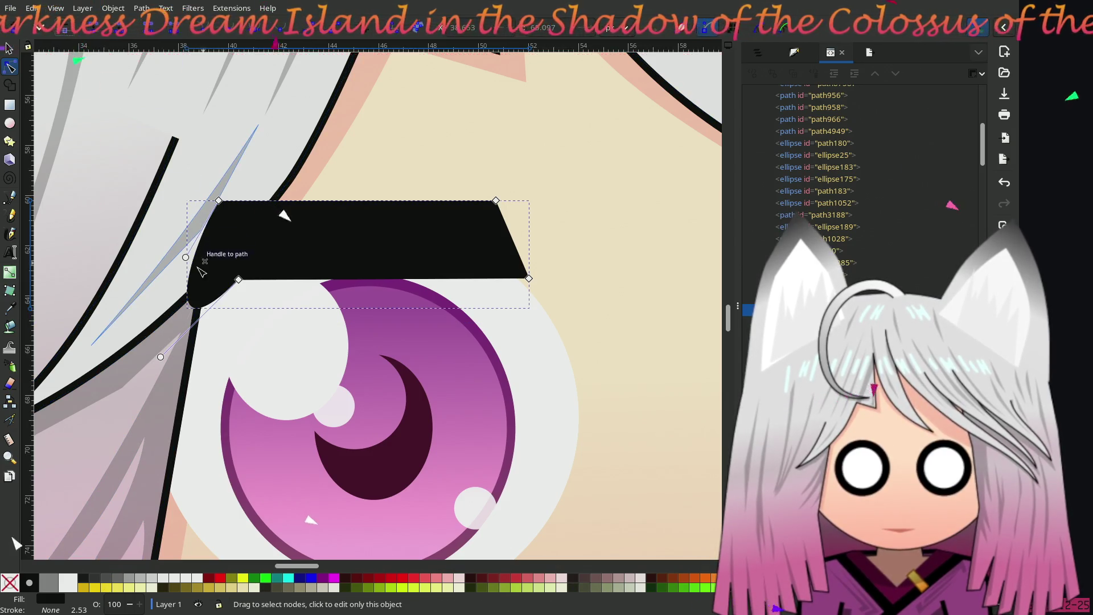
pyautogui.moveTo(202, 265); pyautogui.dragTo(196, 245)
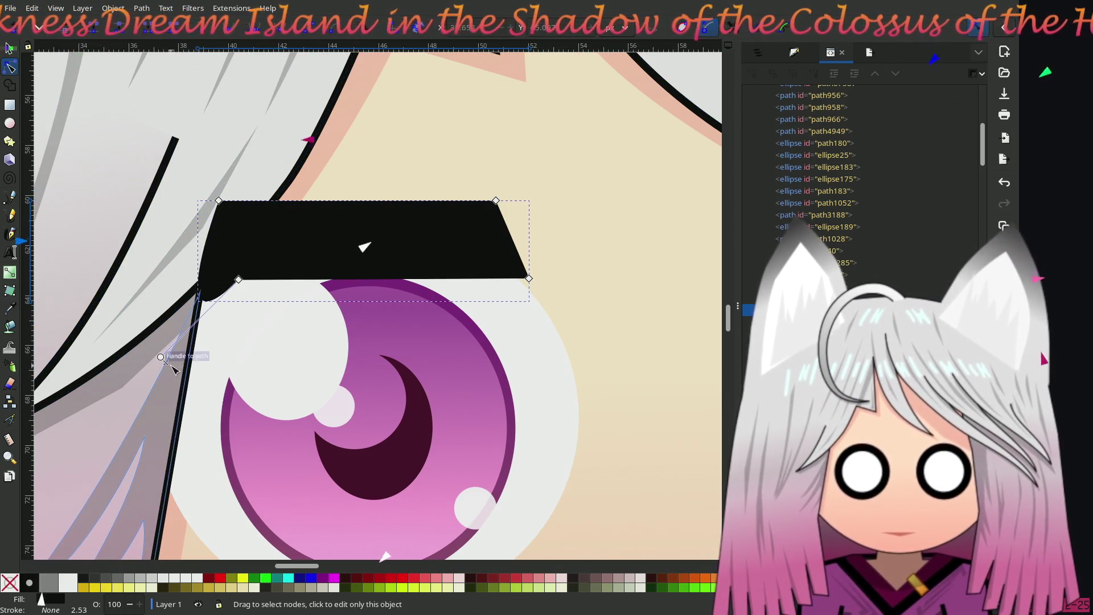
pyautogui.moveTo(161, 357); pyautogui.dragTo(228, 240)
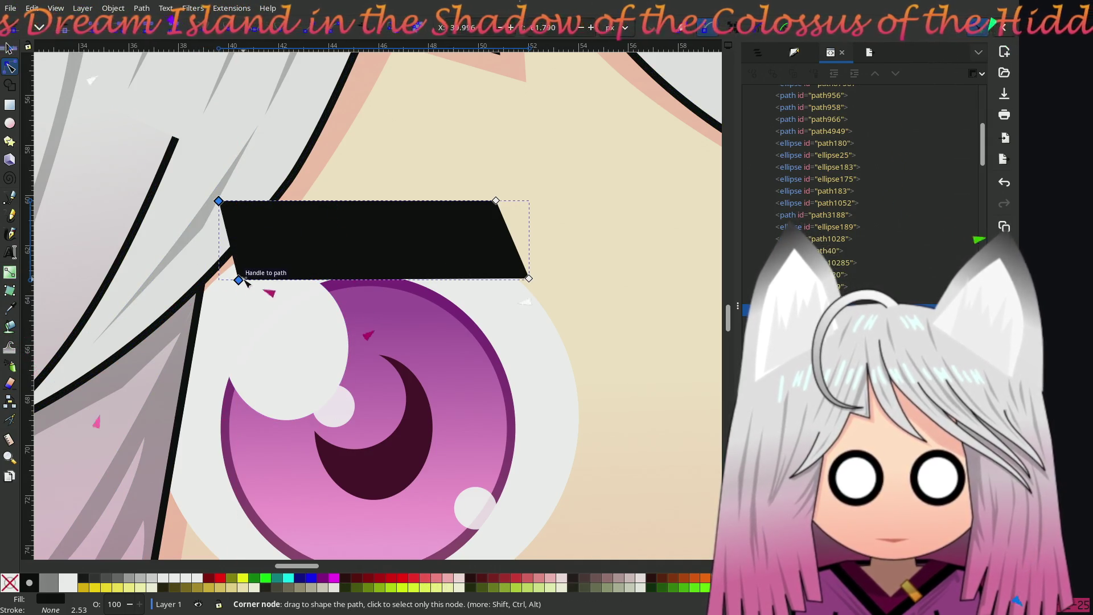
pyautogui.moveTo(240, 281); pyautogui.dragTo(188, 281)
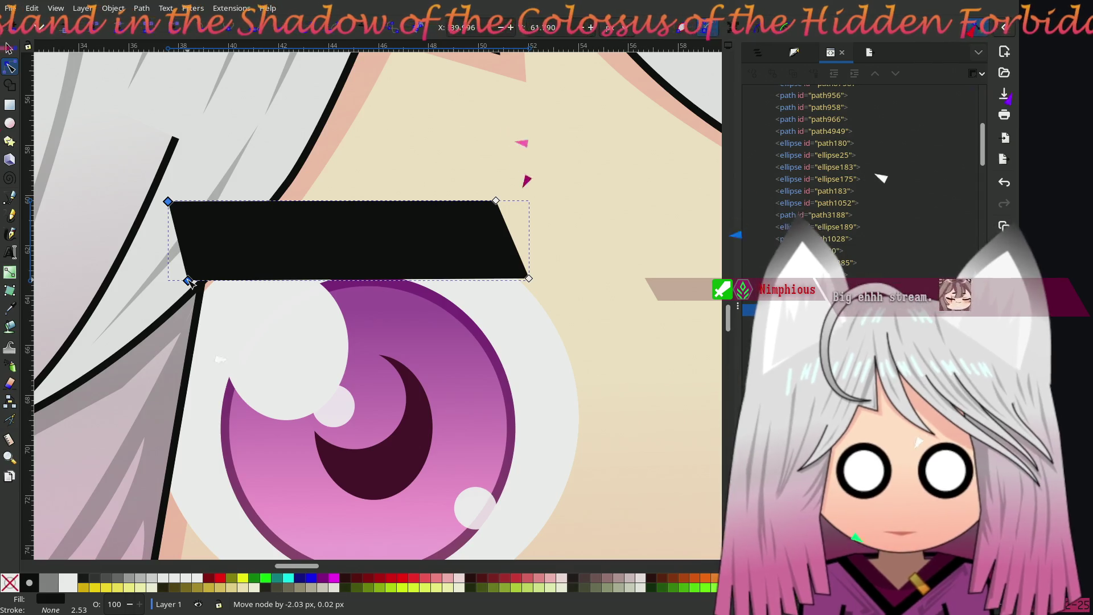
pyautogui.click(496, 200)
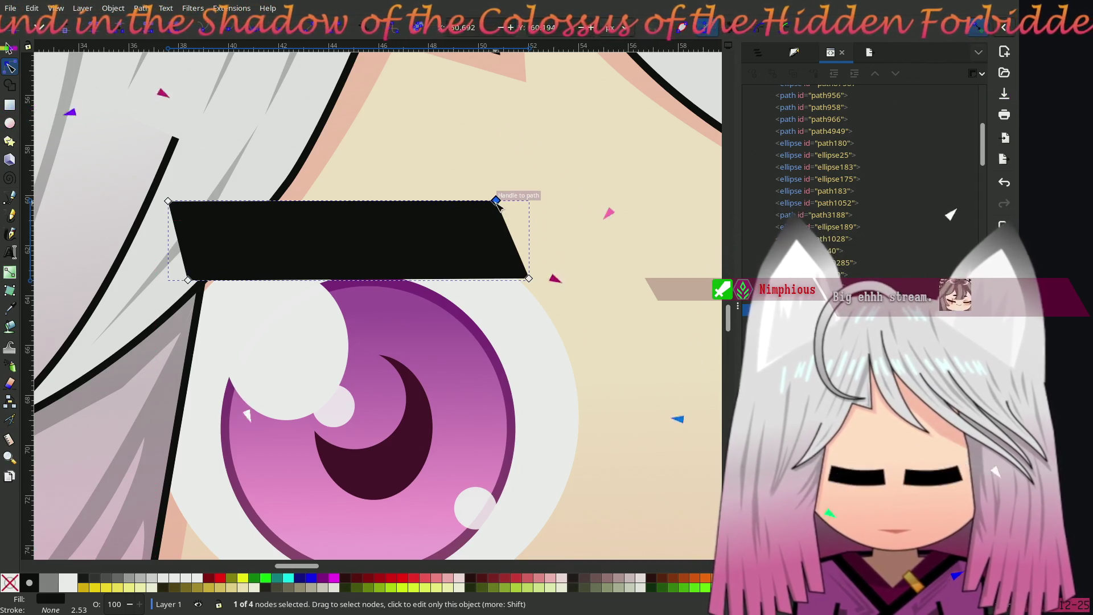
pyautogui.keyDown('shift'); pyautogui.click(529, 278); pyautogui.keyUp('shift')
pyautogui.moveTo(530, 278)
pyautogui.mouseDown()
pyautogui.moveTo(591, 281)
pyautogui.moveTo(582, 281)
pyautogui.mouseUp()
# Step: Move the right eyebrow's two inner-end nodes slightly left
pyautogui.moveTo(567, 346); pyautogui.dragTo(197, 326)
pyautogui.click(434, 228)
pyautogui.click(426, 189)
pyautogui.keyDown('shift'); pyautogui.click(403, 263); pyautogui.keyUp('shift')
pyautogui.moveTo(427, 190); pyautogui.dragTo(382, 195)
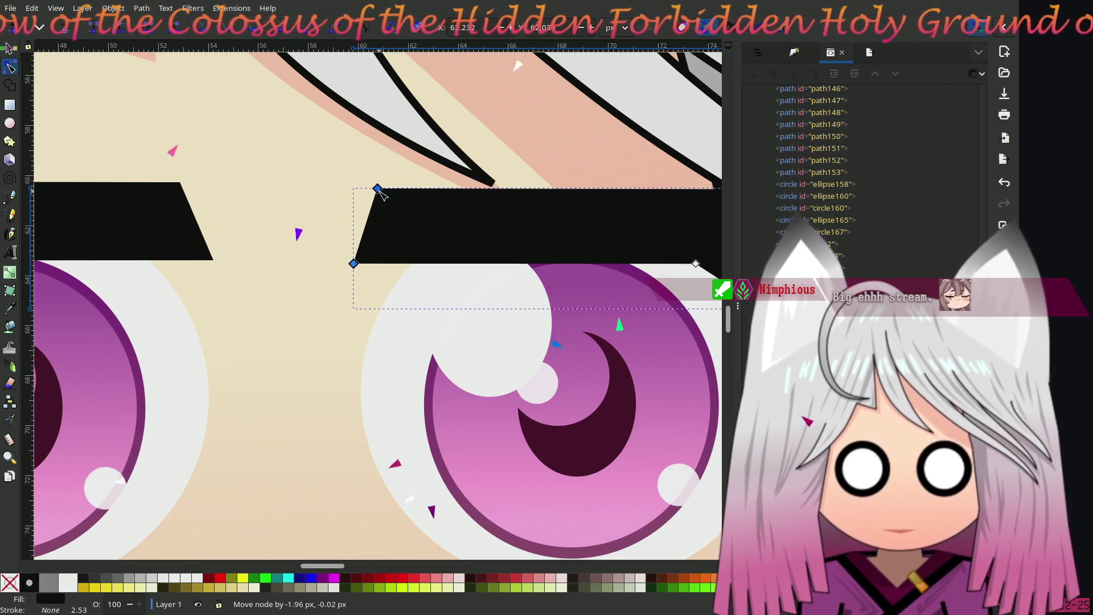
# Step: Delete the right eyebrow's outer tail nodes, straighten its lower edge, and stretch its end wider
pyautogui.moveTo(598, 239); pyautogui.dragTo(232, 239)
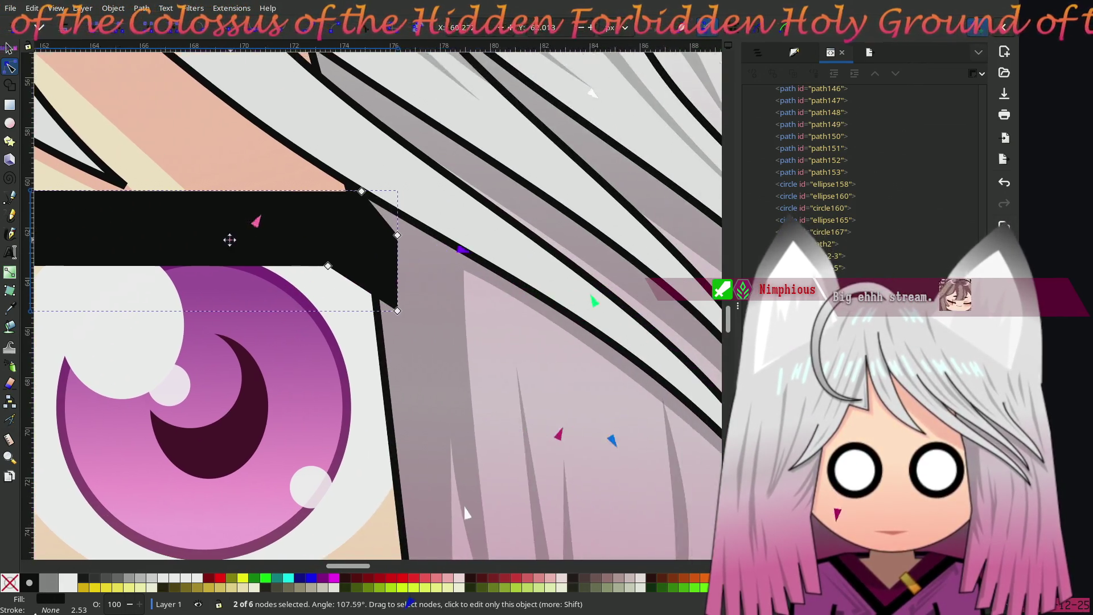
pyautogui.click(397, 235)
pyautogui.keyDown('shift'); pyautogui.click(396, 311); pyautogui.keyUp('shift')
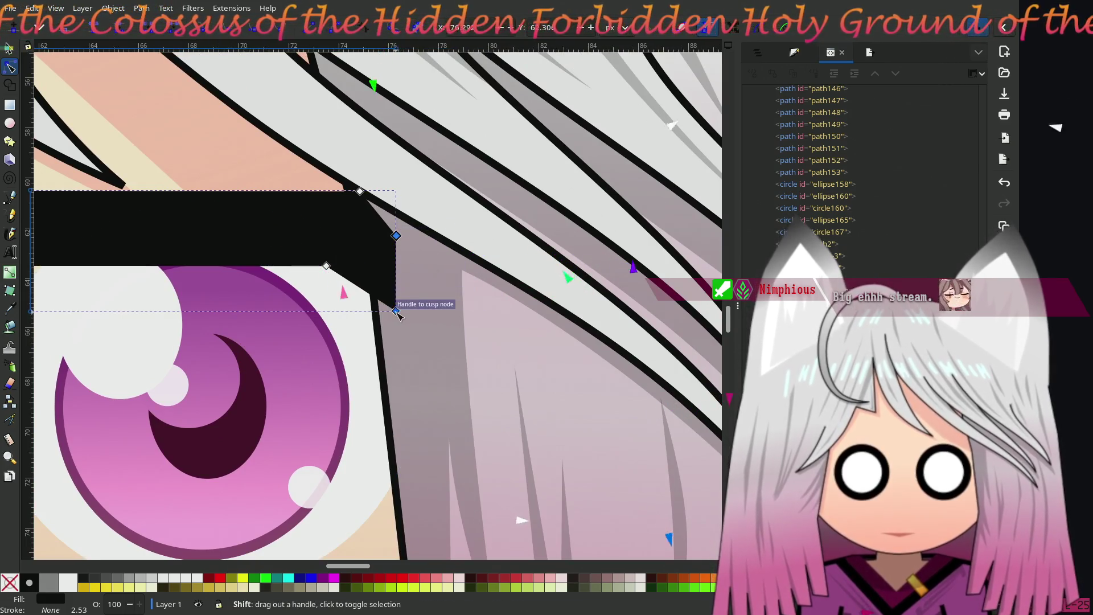
pyautogui.press('Delete')
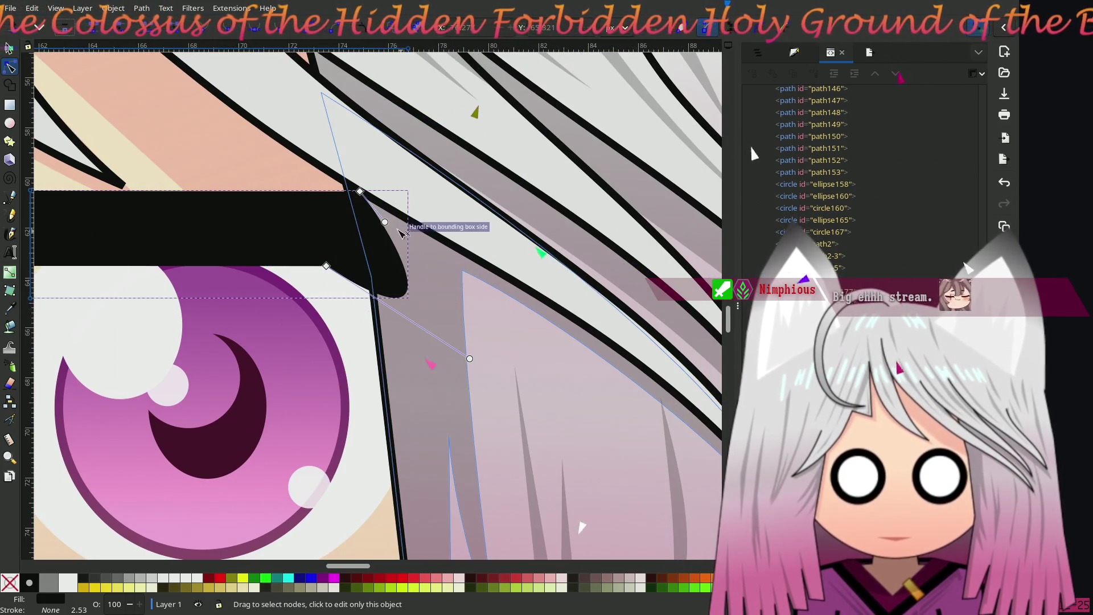
pyautogui.moveTo(470, 358); pyautogui.dragTo(326, 266)
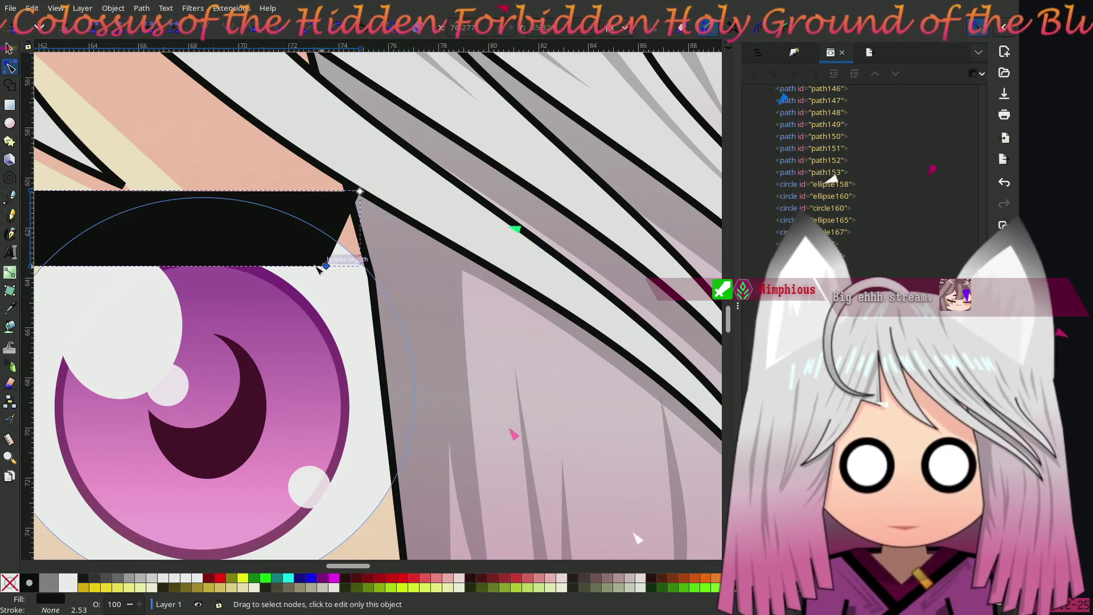
pyautogui.keyDown('shift'); pyautogui.click(361, 192); pyautogui.keyUp('shift')
pyautogui.moveTo(364, 194); pyautogui.dragTo(431, 196)
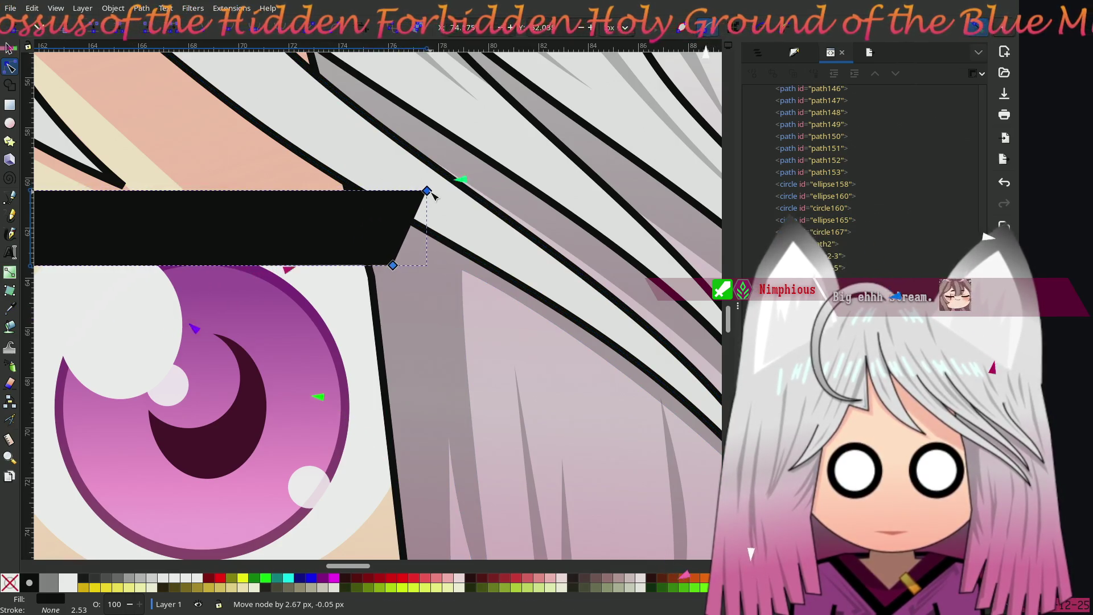
pyautogui.hscroll(-10, 456, 251)
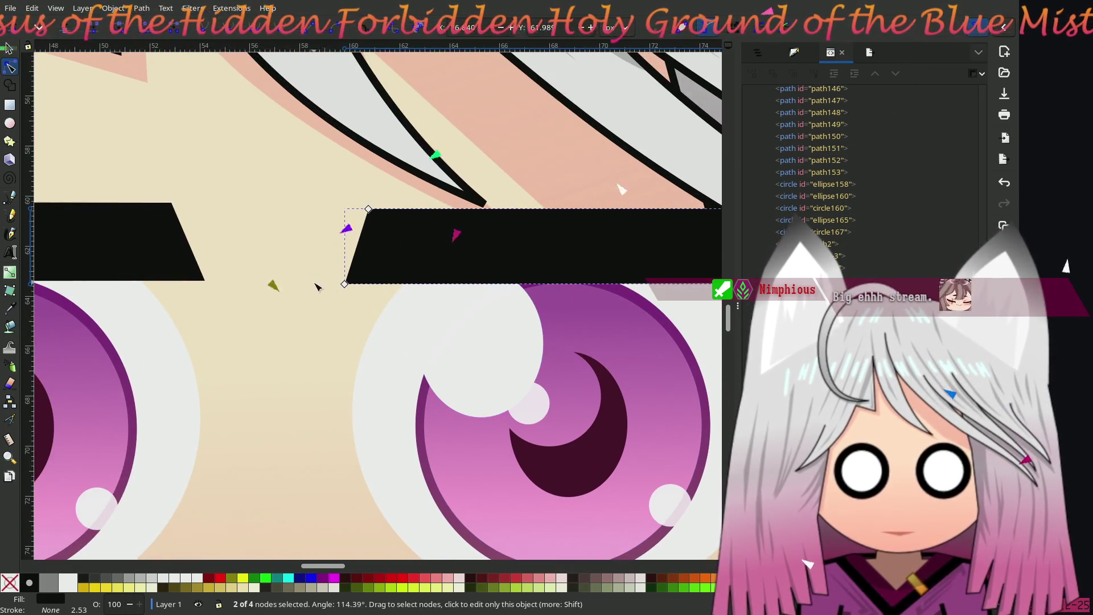
pyautogui.keyDown('ctrl'); pyautogui.scroll(-2, 317, 287); pyautogui.keyUp('ctrl')
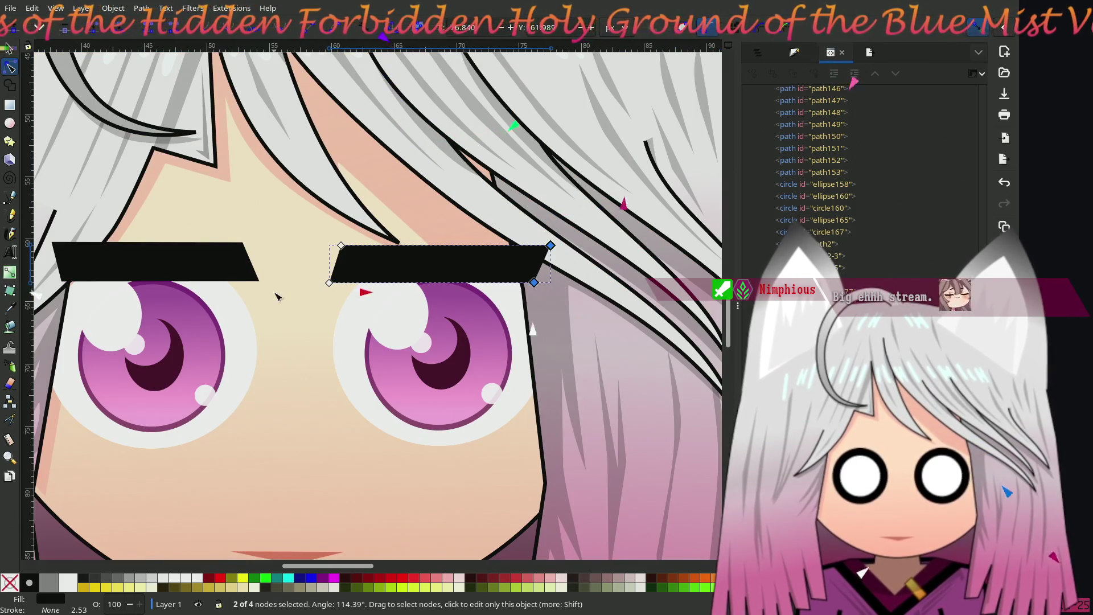
pyautogui.keyDown('ctrl'); pyautogui.scroll(-1, 276, 296); pyautogui.keyUp('ctrl')
pyautogui.hscroll(-3, 418, 318)
pyautogui.keyDown('ctrl'); pyautogui.scroll(-1, 422, 321); pyautogui.keyUp('ctrl')
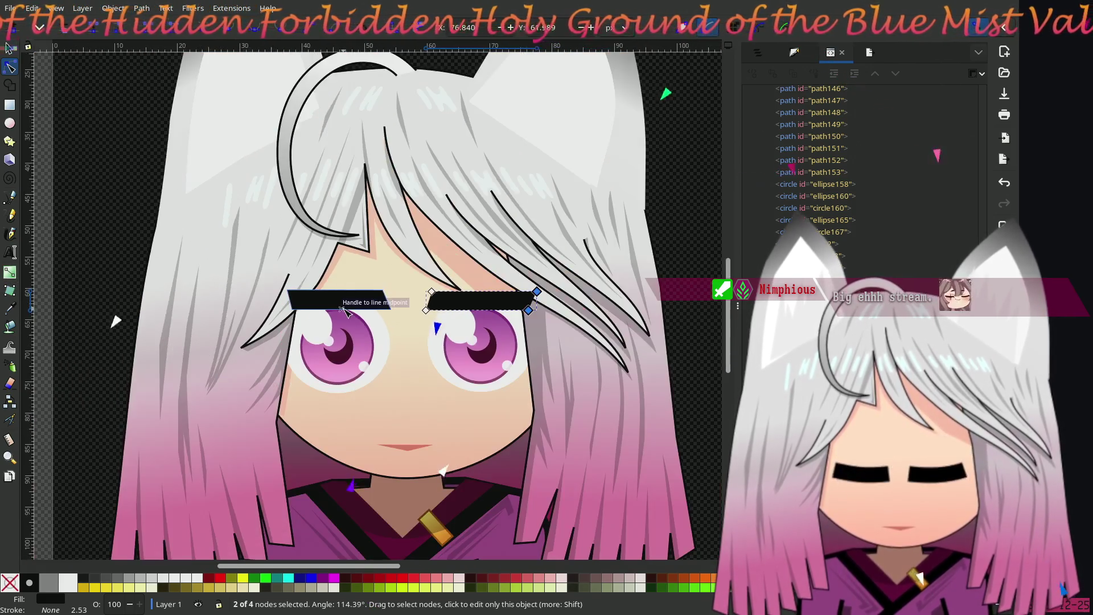
pyautogui.hscroll(-1, 367, 301)
pyautogui.press('Escape')
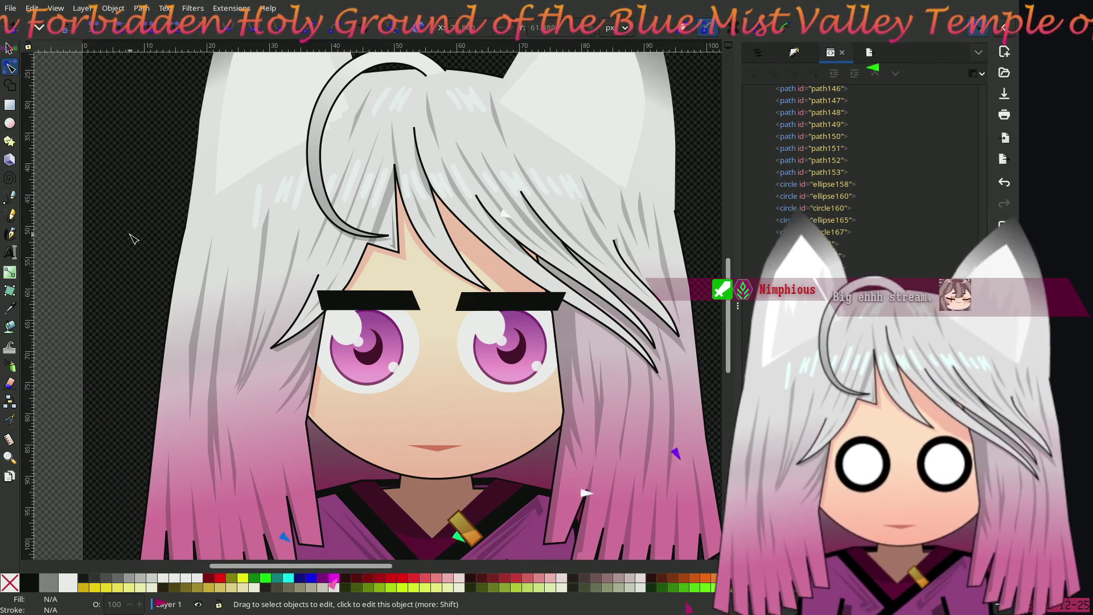
pyautogui.scroll(3, 447, 349)
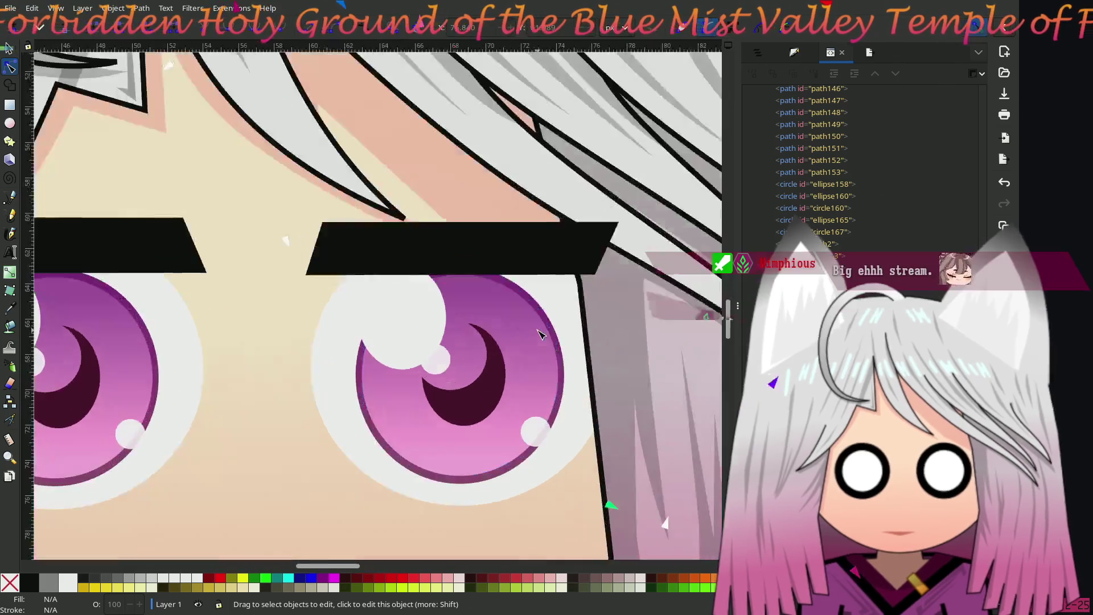
# Step: Pull the right eyebrow's top-right corner down and insert a node to curve its bottom edge
pyautogui.scroll(1, 538, 330)
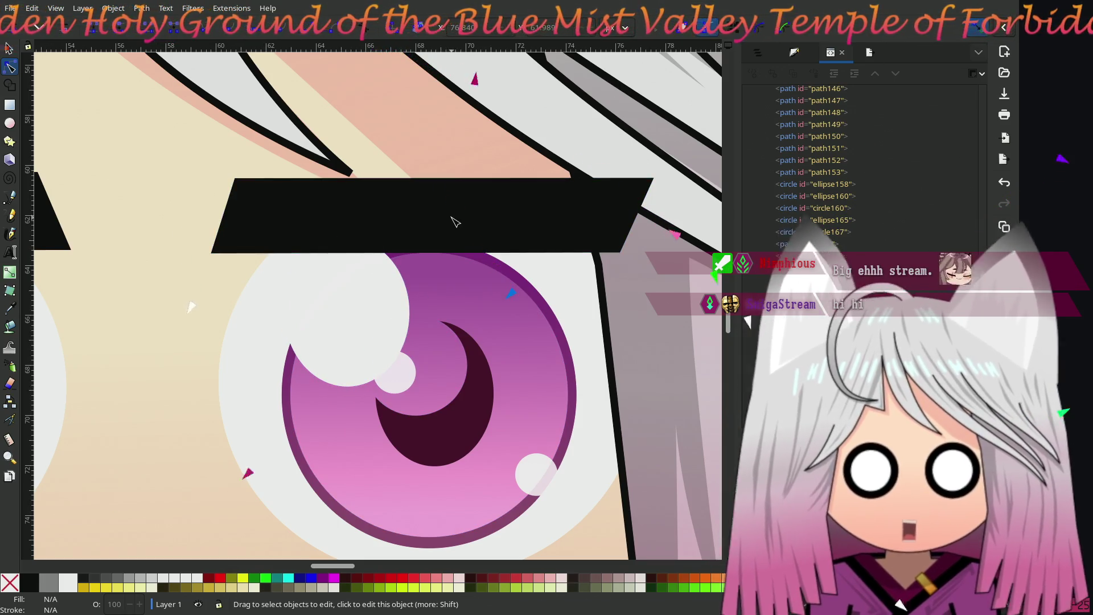
pyautogui.moveTo(453, 222)
pyautogui.mouseDown()
pyautogui.moveTo(406, 288)
pyautogui.moveTo(390, 340)
pyautogui.mouseUp()
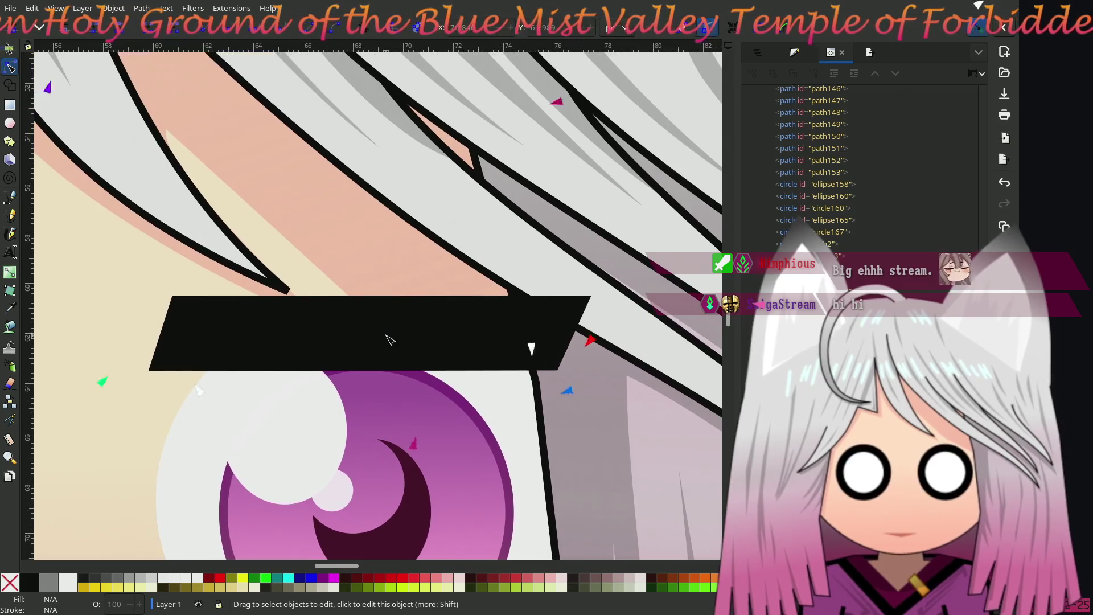
pyautogui.click(377, 309)
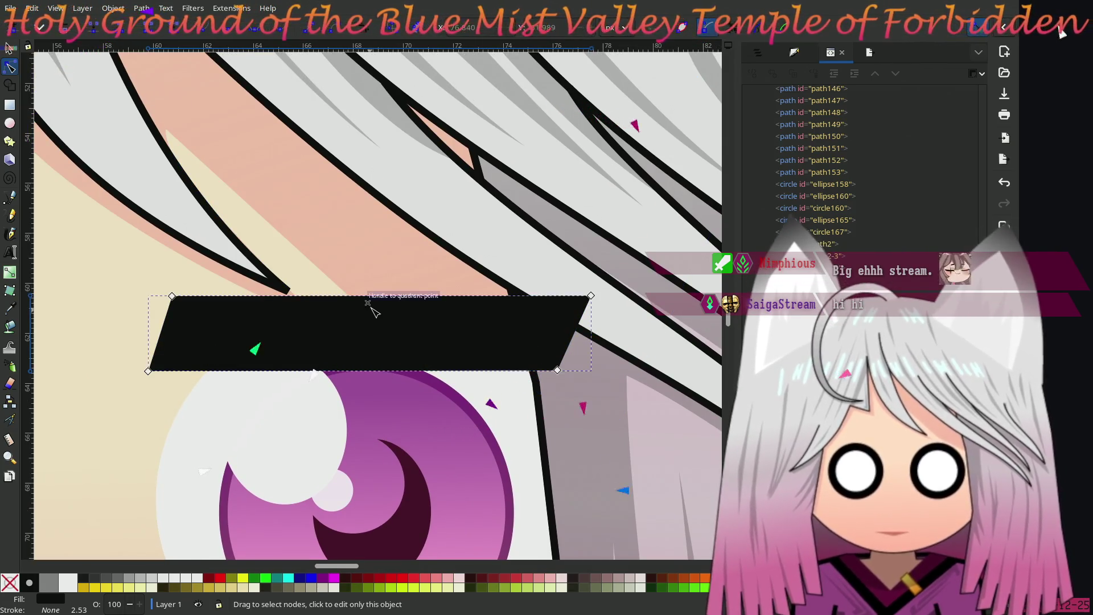
pyautogui.click(342, 296)
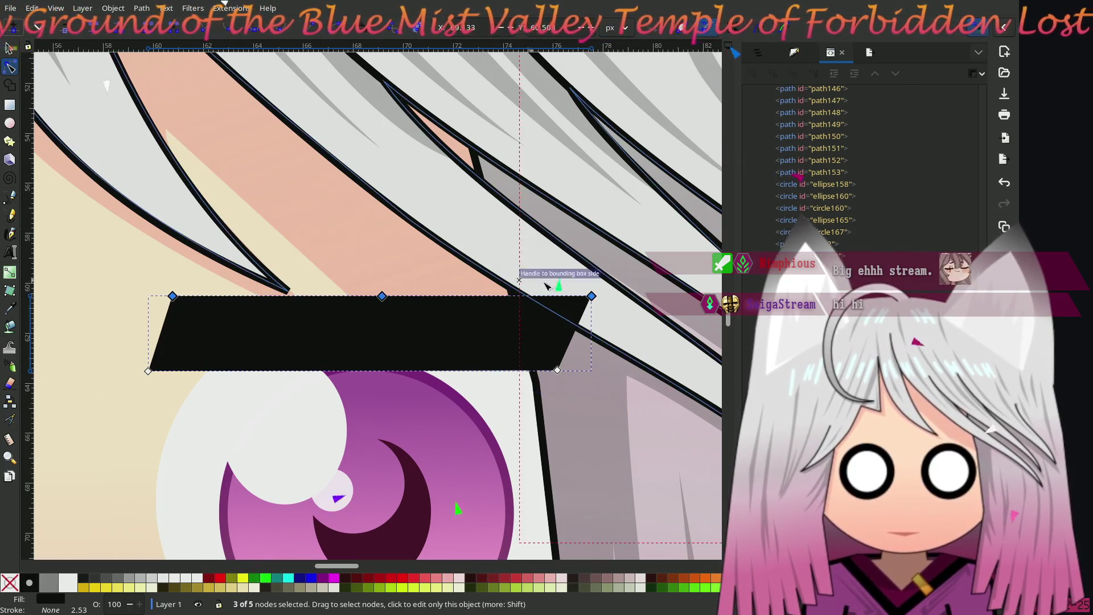
pyautogui.moveTo(593, 296); pyautogui.dragTo(577, 326)
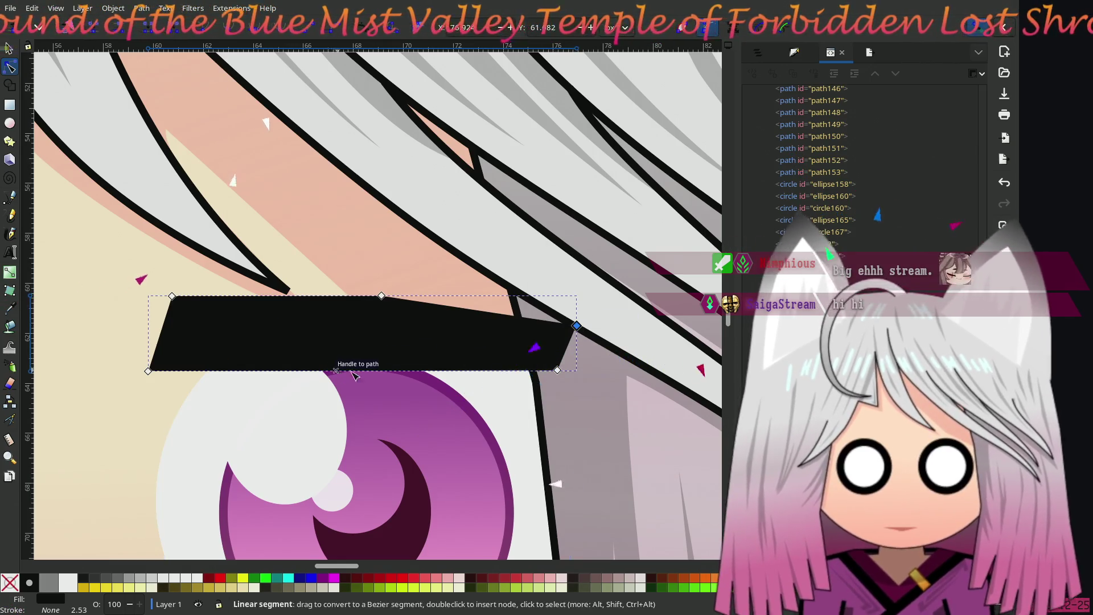
pyautogui.click(479, 370)
pyautogui.press('Insert')
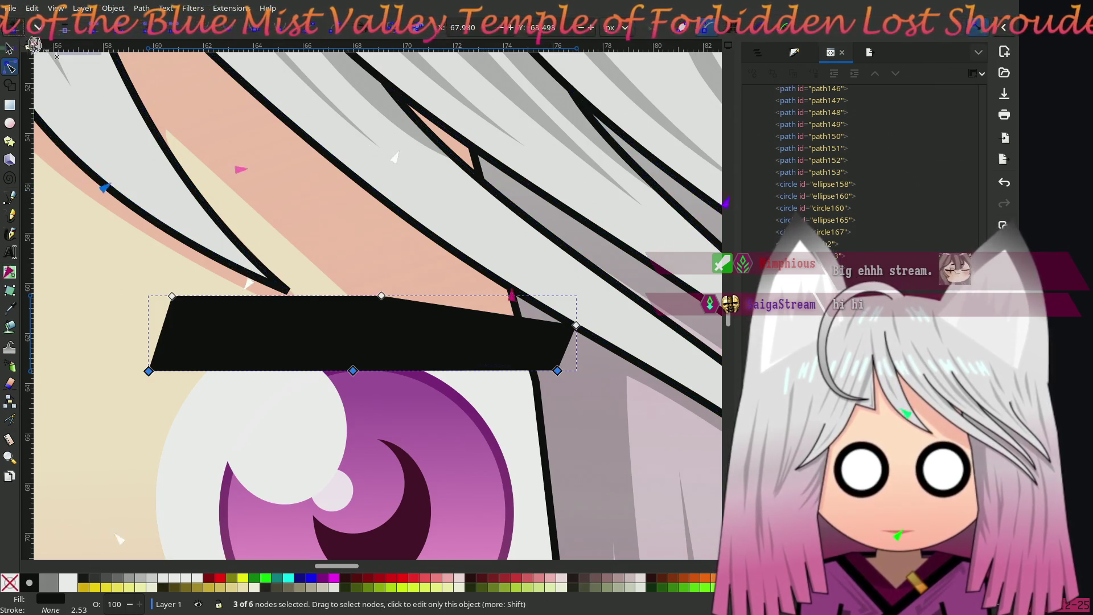
pyautogui.click(564, 380)
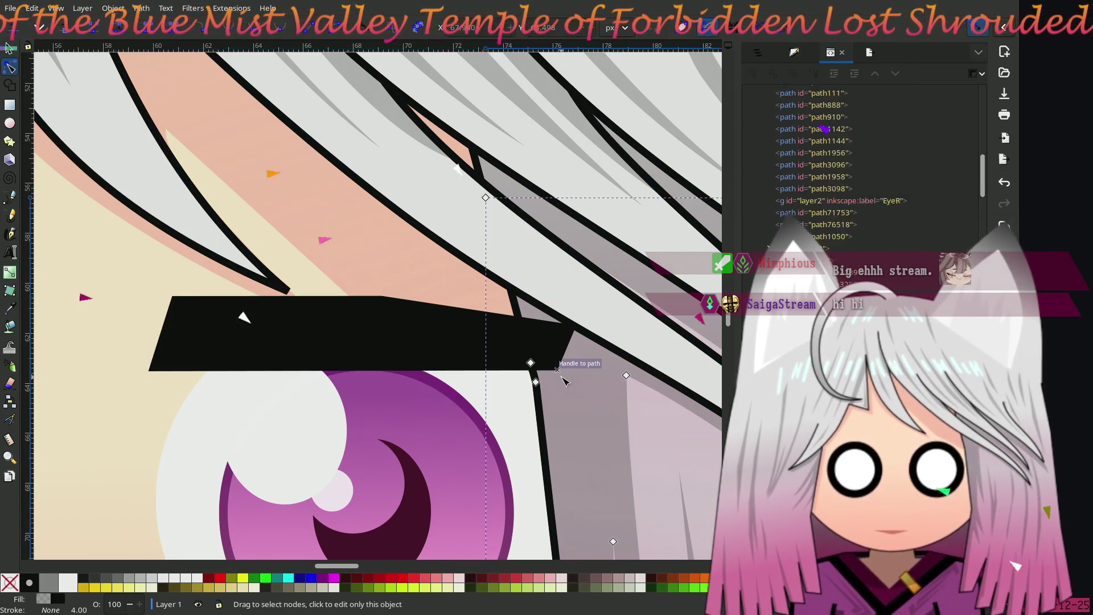
pyautogui.click(447, 330)
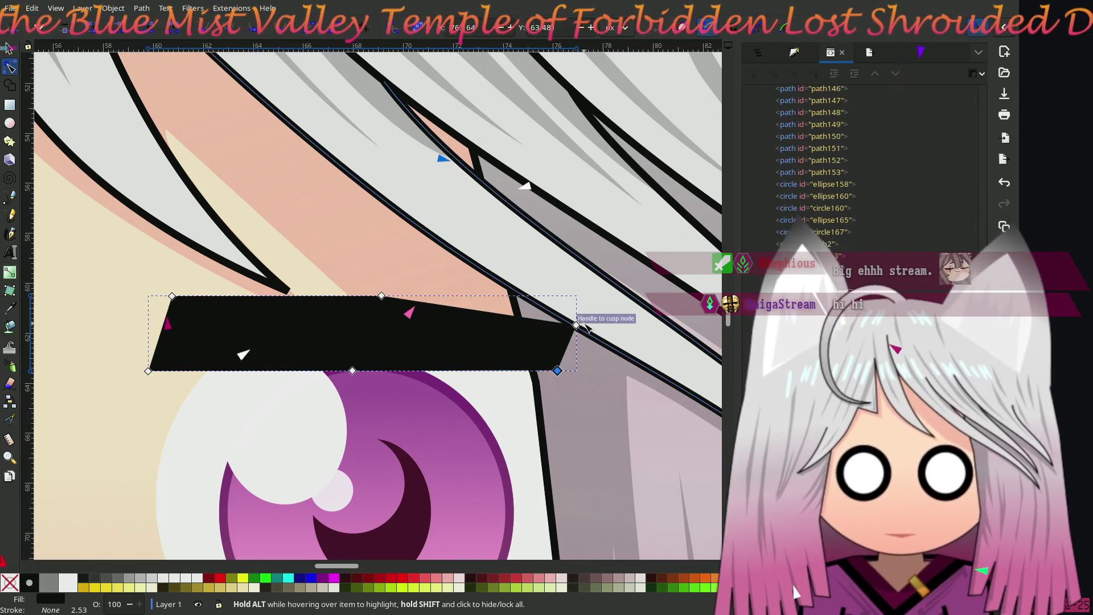
pyautogui.moveTo(557, 371)
pyautogui.mouseDown()
pyautogui.moveTo(556, 386)
pyautogui.moveTo(522, 393)
pyautogui.moveTo(552, 394)
pyautogui.mouseUp()
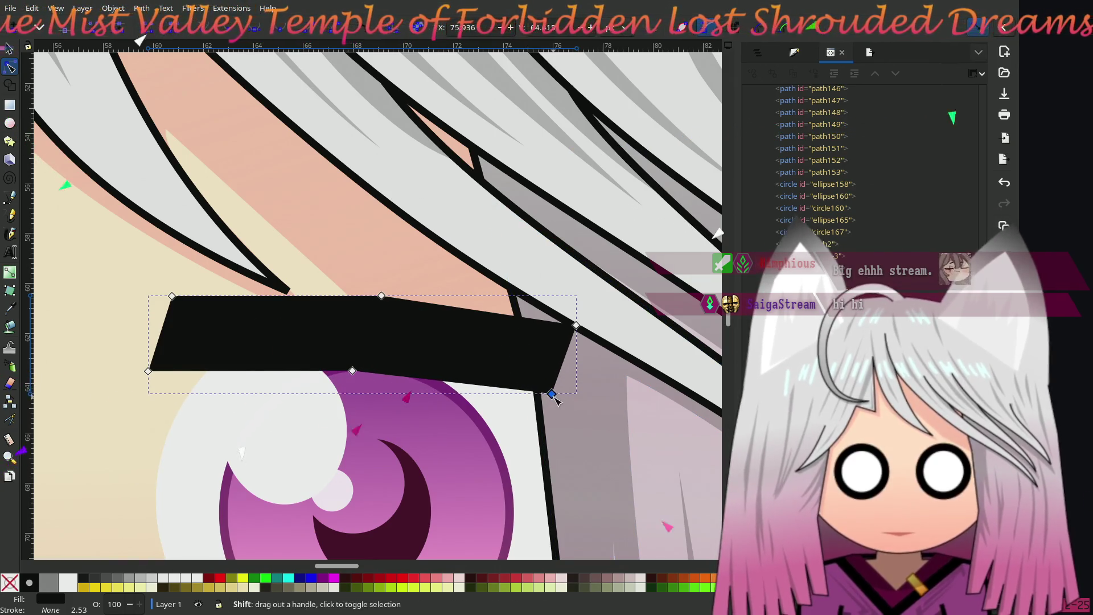
# Step: Lower the right eyebrow's inner end and nudge its top corners into a peaked shape
pyautogui.hscroll(-8, 341, 336)
pyautogui.scroll(-2, 342, 336)
pyautogui.click(326, 326)
pyautogui.keyDown('shift'); pyautogui.click(350, 251); pyautogui.keyUp('shift')
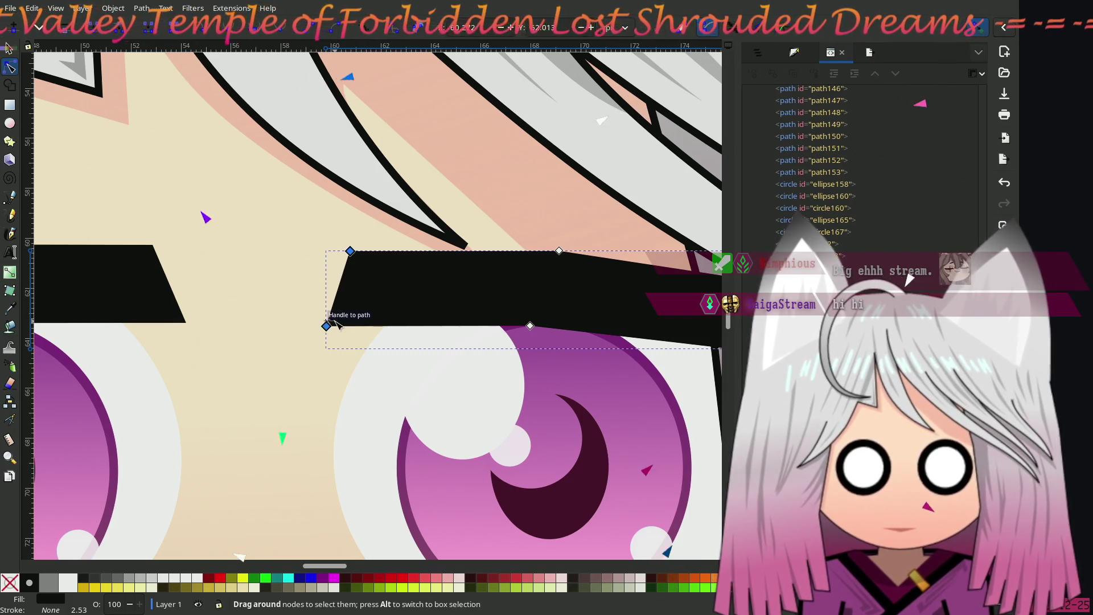
pyautogui.click(326, 326)
pyautogui.keyDown('shift'); pyautogui.click(351, 250); pyautogui.keyUp('shift')
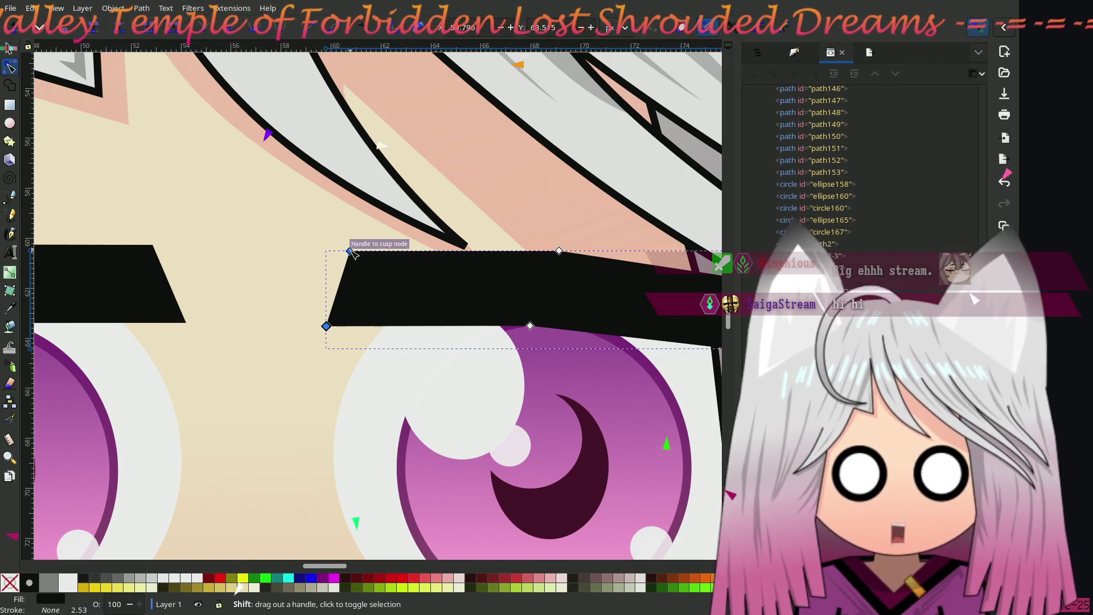
pyautogui.moveTo(326, 325); pyautogui.dragTo(330, 352)
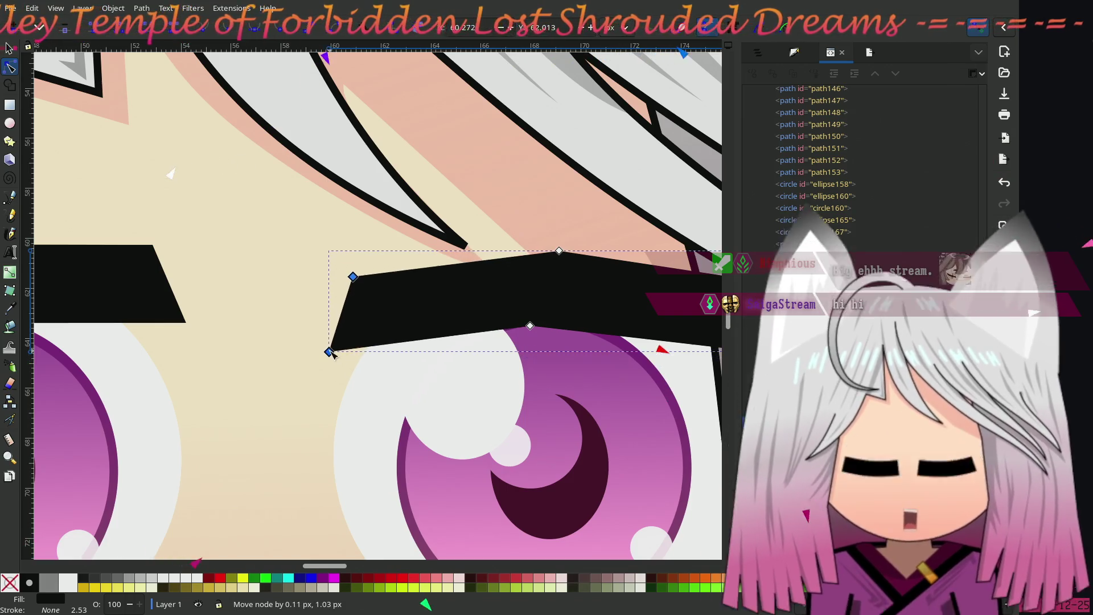
pyautogui.moveTo(354, 277); pyautogui.dragTo(340, 274)
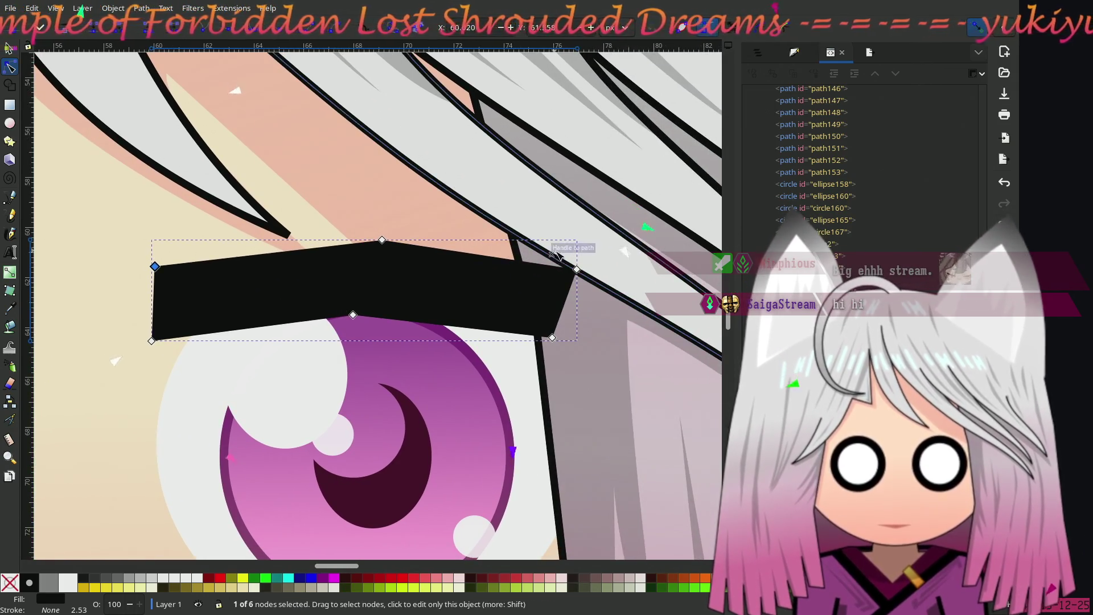
pyautogui.moveTo(576, 269)
pyautogui.mouseDown()
pyautogui.moveTo(561, 261)
pyautogui.moveTo(574, 270)
pyautogui.mouseUp()
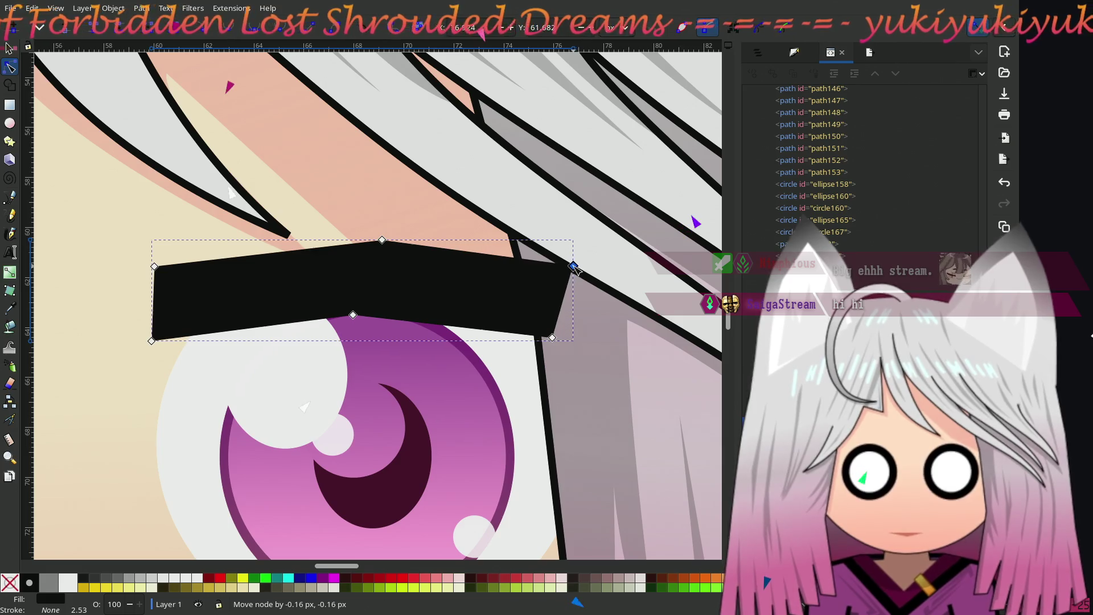
pyautogui.scroll(-3, 296, 312)
pyautogui.hscroll(-8, 297, 312)
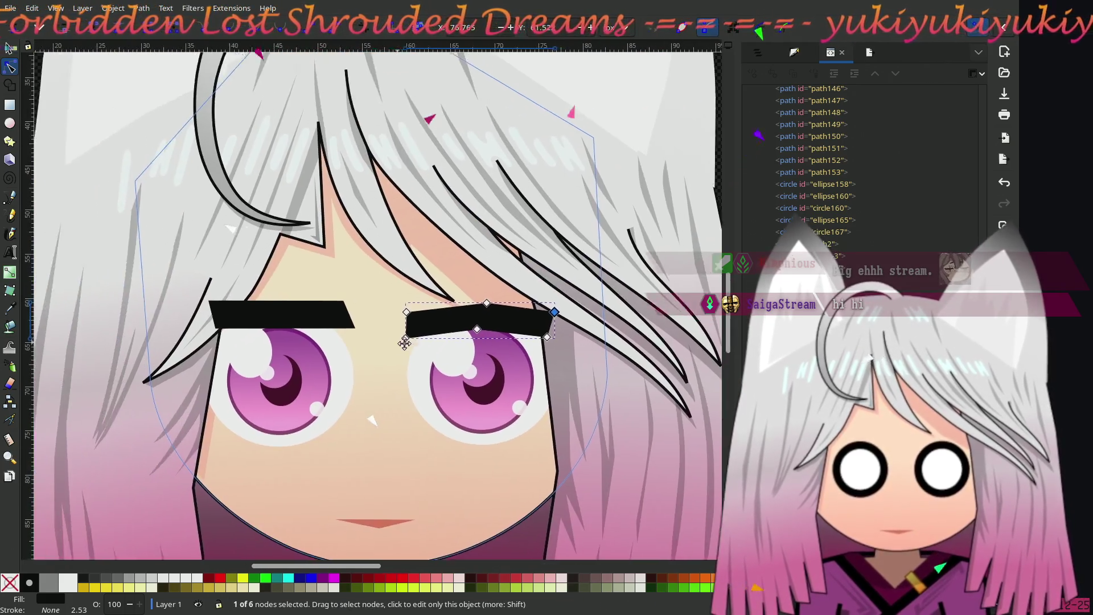
# Step: Move the right eyebrow's two inner-end nodes up and right, then deselect to check
pyautogui.click(163, 217)
pyautogui.scroll(-4, 159, 222)
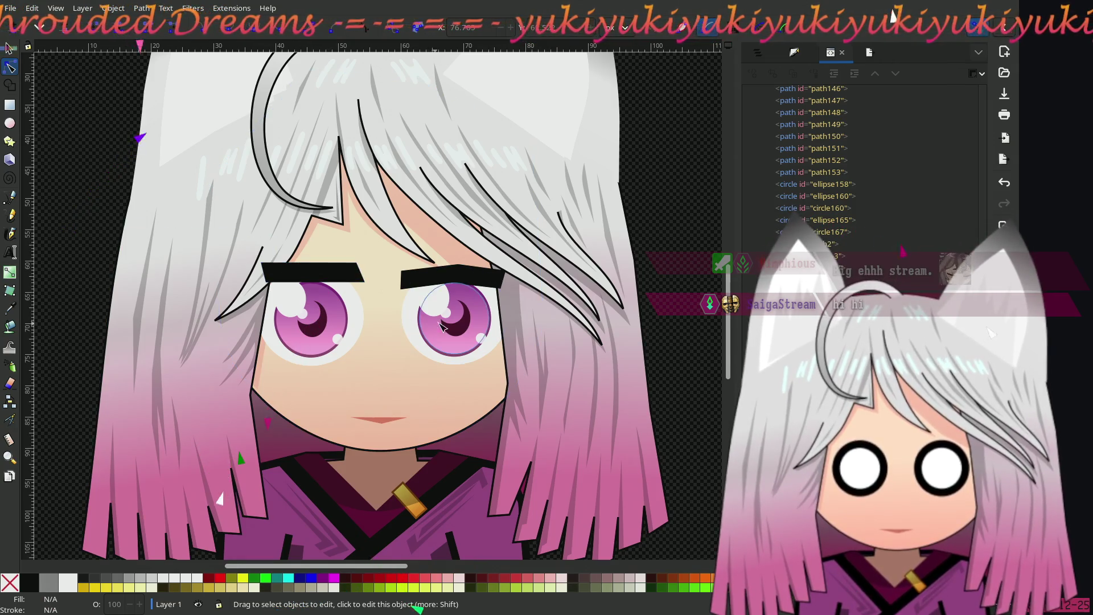
pyautogui.keyDown('ctrl'); pyautogui.scroll(4, 443, 322); pyautogui.keyUp('ctrl')
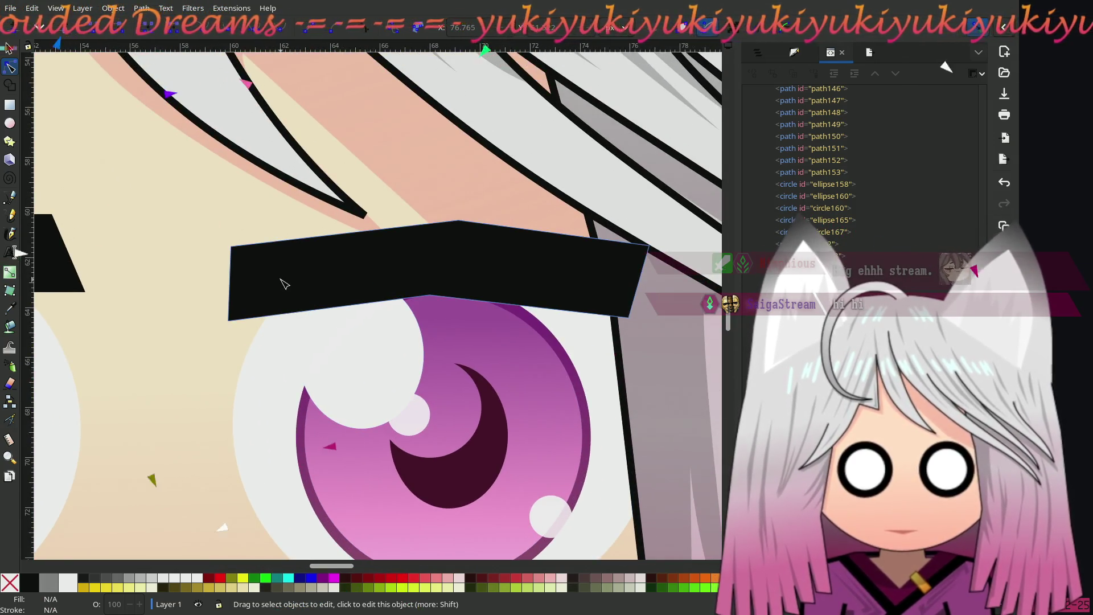
pyautogui.click(244, 296)
pyautogui.click(231, 246)
pyautogui.keyDown('shift'); pyautogui.click(228, 320); pyautogui.keyUp('shift')
pyautogui.moveTo(228, 321); pyautogui.dragTo(248, 297)
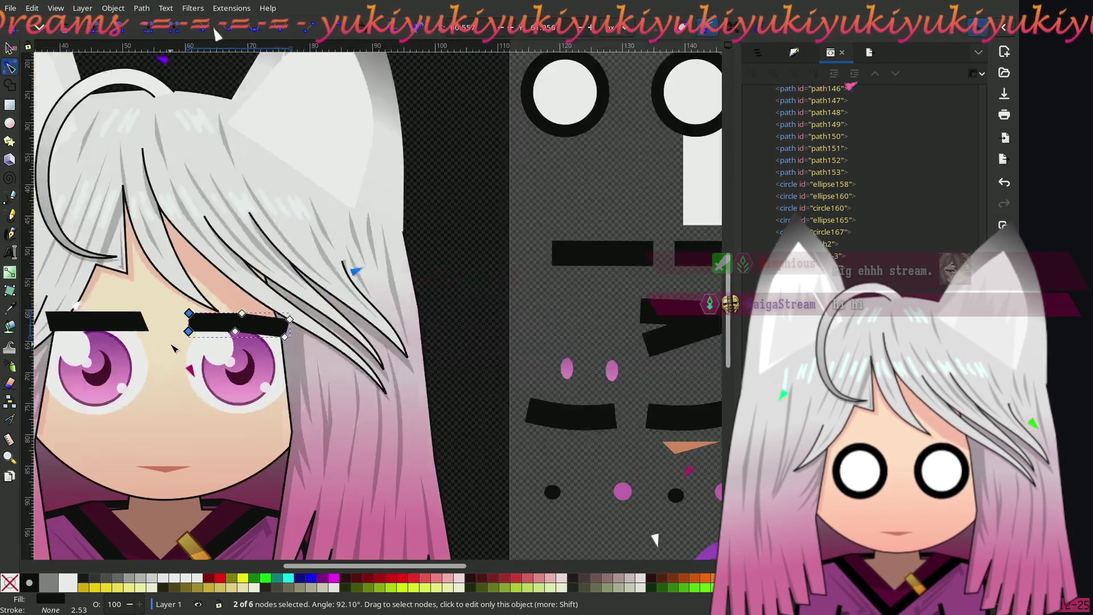
pyautogui.scroll(-4, 169, 344)
pyautogui.hscroll(-10, 149, 349)
pyautogui.click(164, 226)
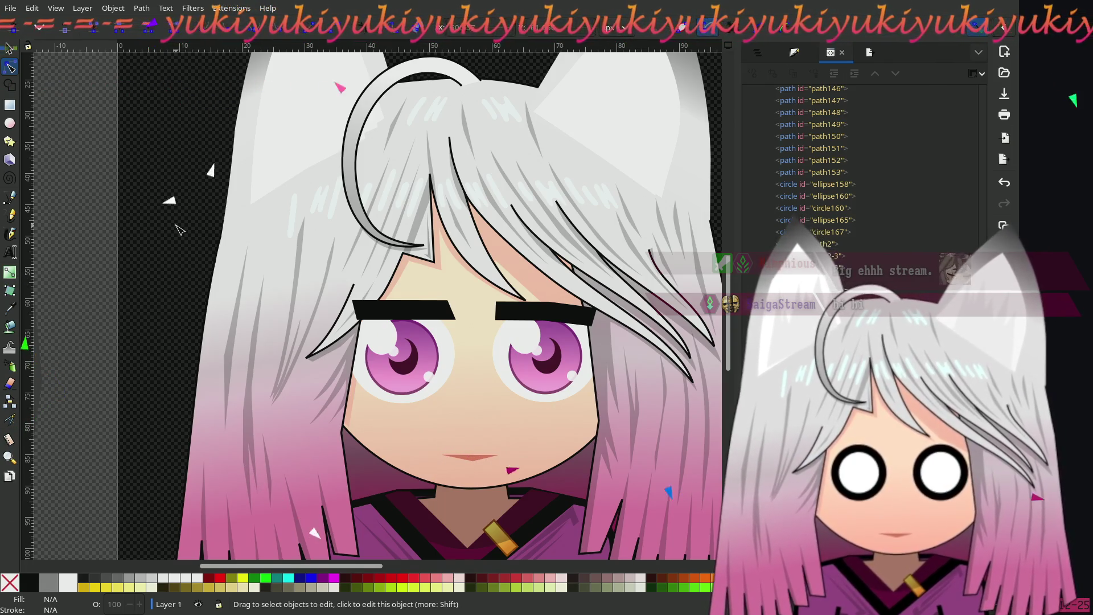
pyautogui.keyDown('ctrl'); pyautogui.scroll(3, 384, 325); pyautogui.keyUp('ctrl')
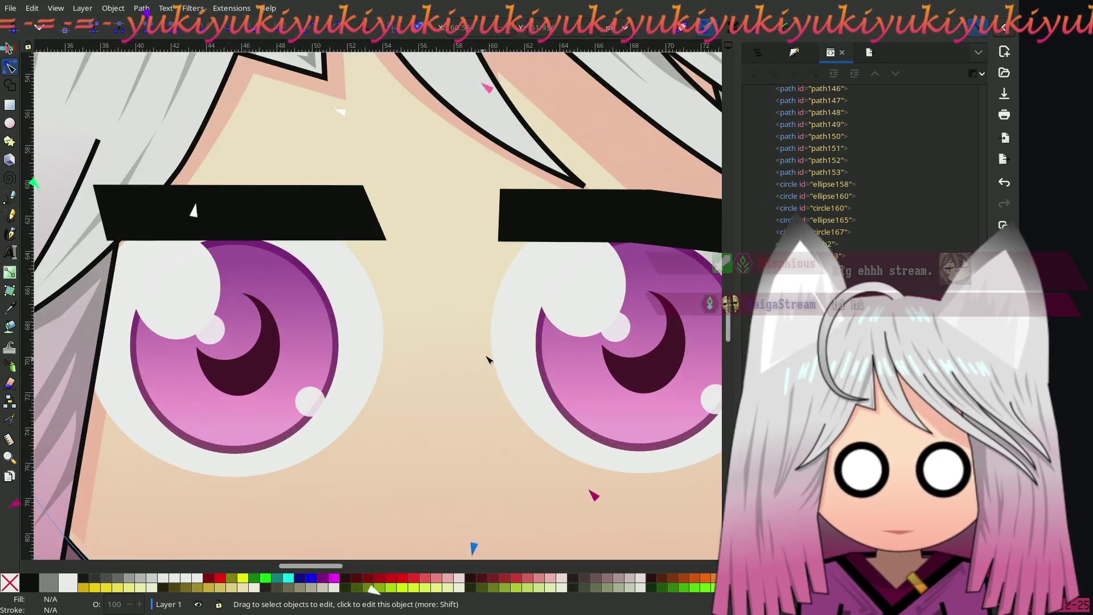
# Step: Shrink the right eye's large highlight circle
pyautogui.click(453, 284)
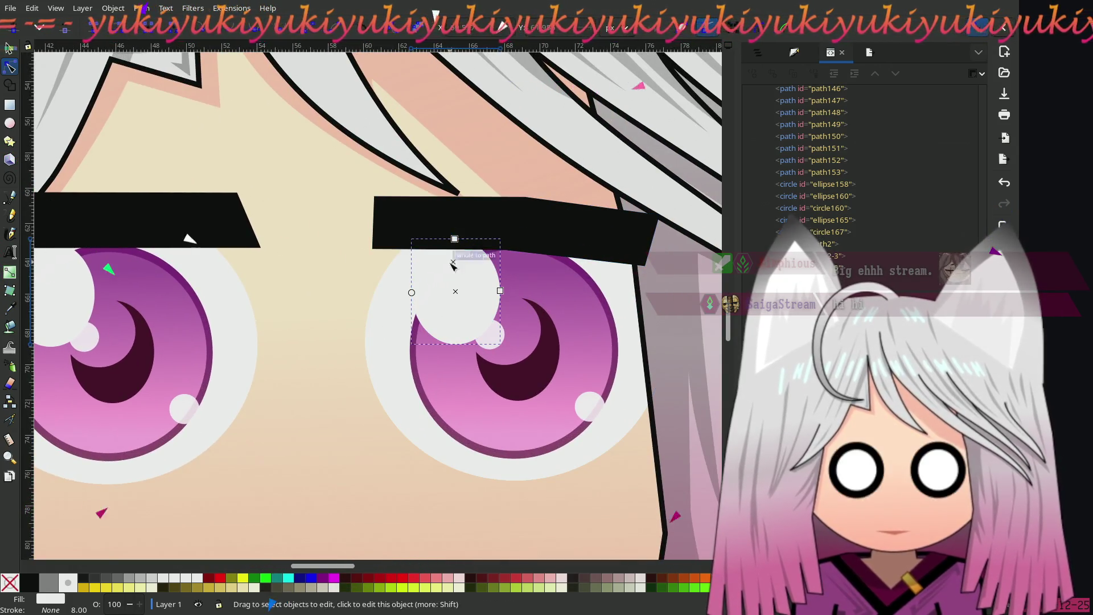
pyautogui.moveTo(455, 239); pyautogui.dragTo(456, 258)
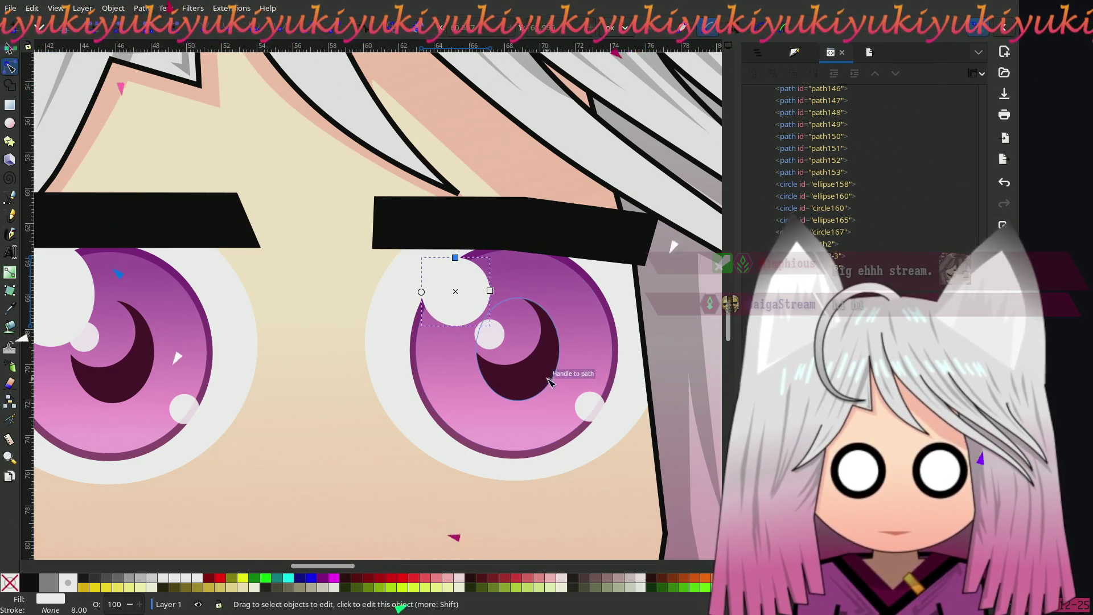
pyautogui.hscroll(-8, 114, 290)
# Step: Shorten the left eye's highlight ellipse and shift it left and down
pyautogui.click(245, 279)
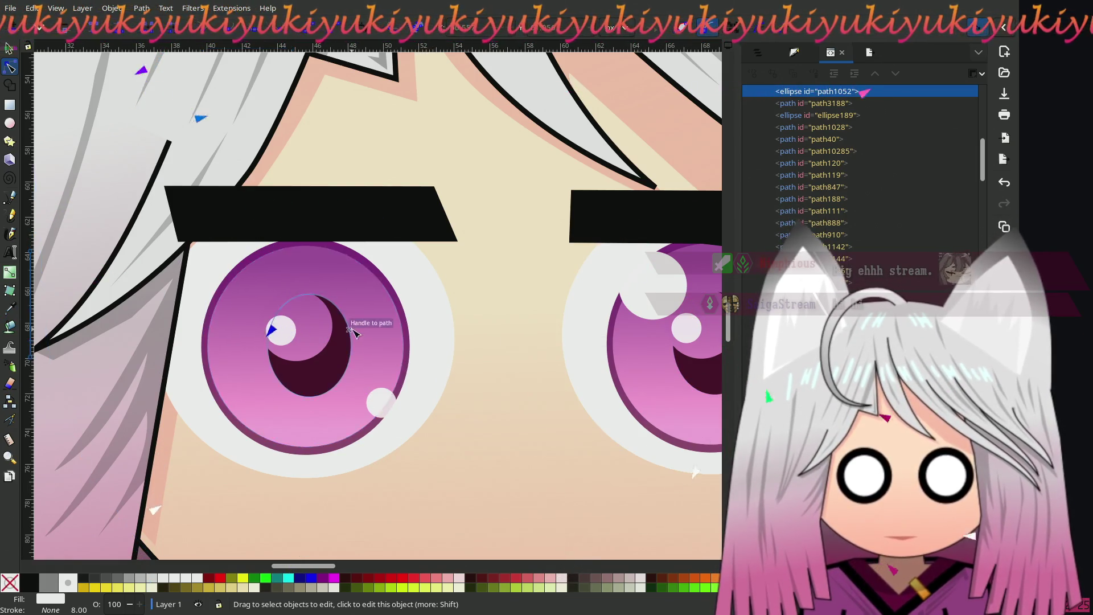
pyautogui.keyDown('ctrl'); pyautogui.scroll(-5, 344, 325); pyautogui.keyUp('ctrl')
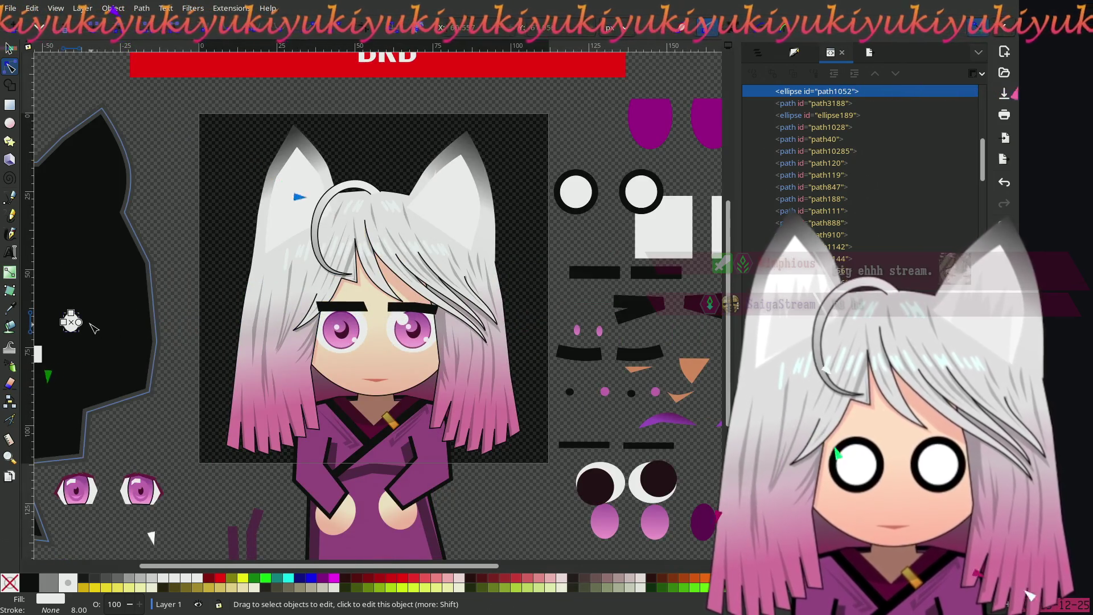
pyautogui.moveTo(78, 326)
pyautogui.mouseDown()
pyautogui.moveTo(336, 321)
pyautogui.moveTo(335, 310)
pyautogui.mouseUp()
pyautogui.keyDown('ctrl'); pyautogui.scroll(5, 336, 320); pyautogui.keyUp('ctrl')
pyautogui.scroll(-2, 335, 311)
pyautogui.hscroll(2, 335, 310)
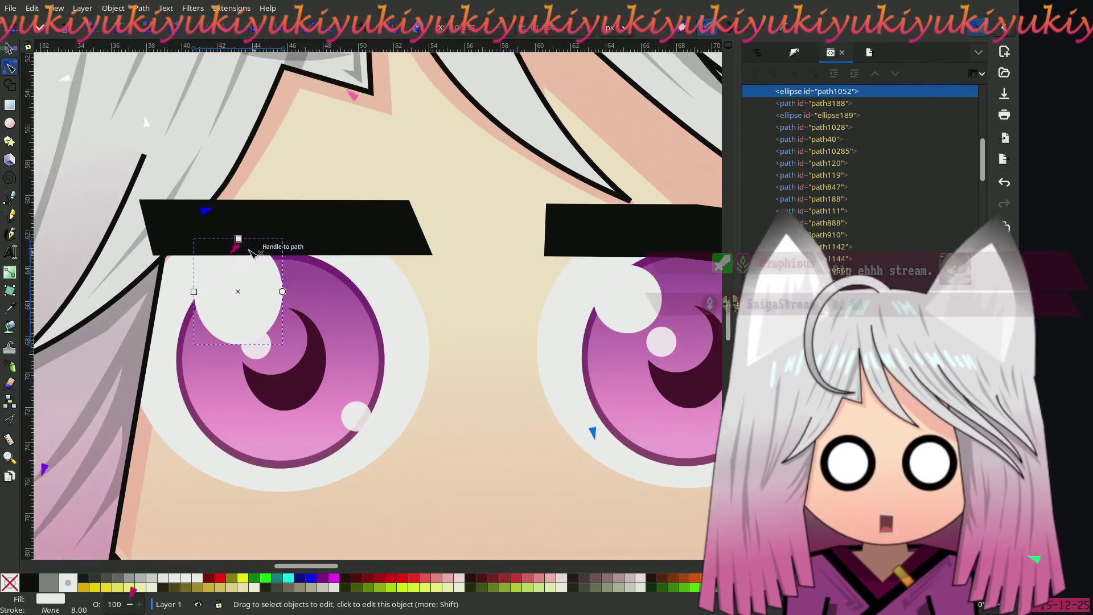
pyautogui.moveTo(241, 245); pyautogui.dragTo(240, 249)
pyautogui.moveTo(246, 296); pyautogui.dragTo(197, 296)
pyautogui.press('Escape')
pyautogui.click(245, 283)
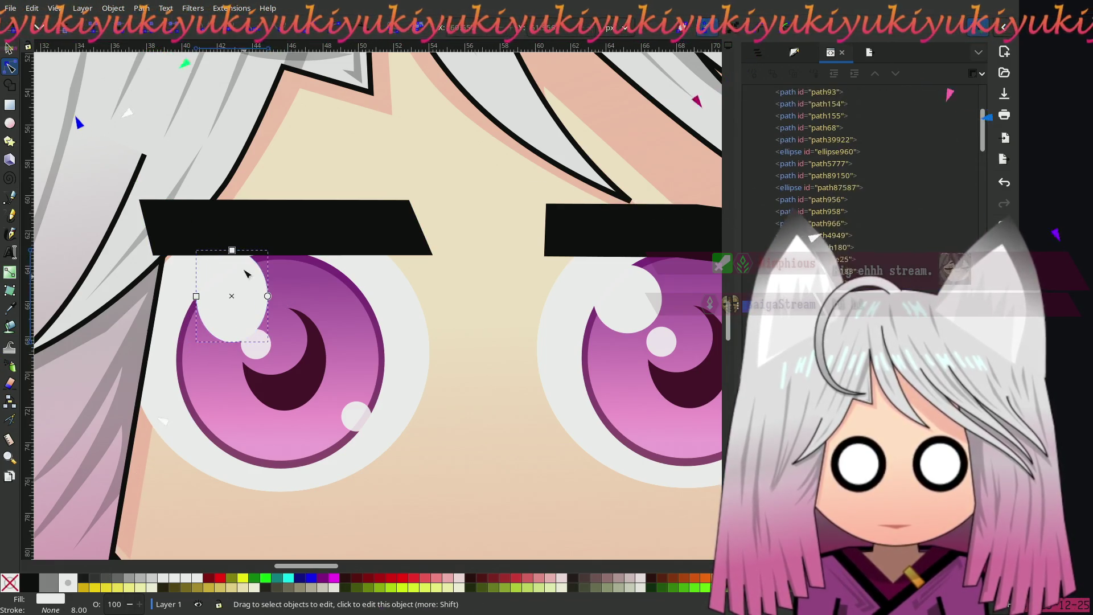
pyautogui.moveTo(231, 251); pyautogui.dragTo(238, 307)
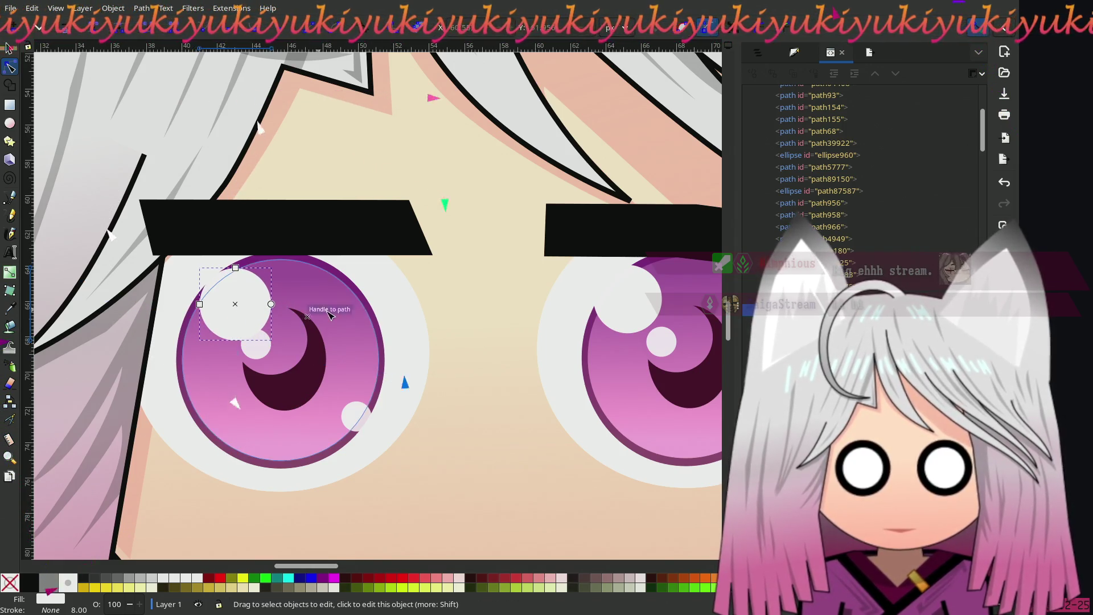
# Step: Delete the right eye's highlight and place a duplicate of the left highlight there
pyautogui.hscroll(3, 317, 313)
pyautogui.click(550, 322)
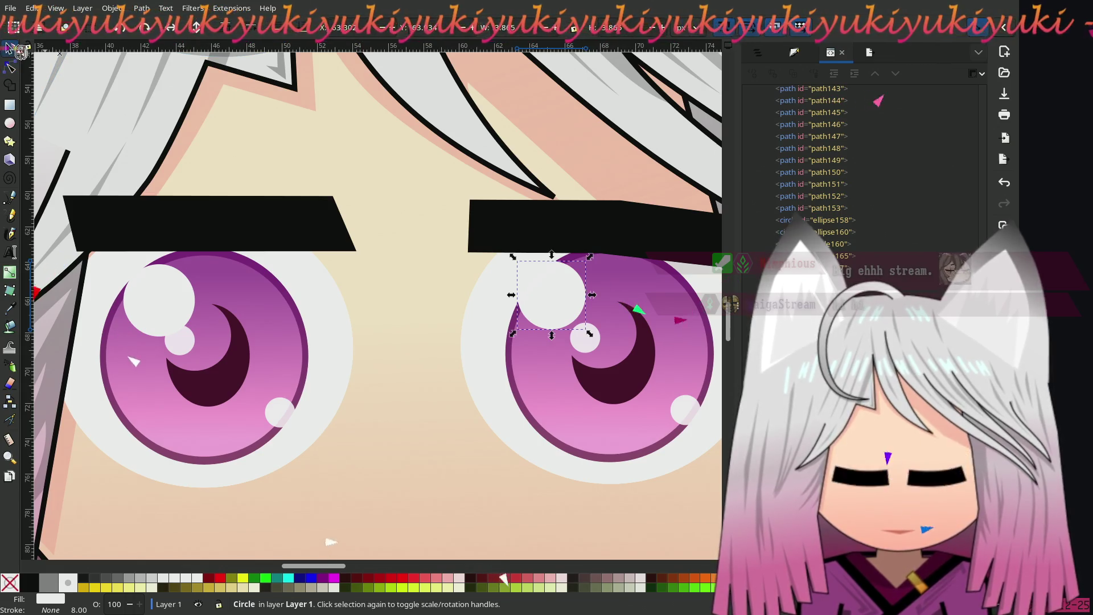
pyautogui.press('Delete')
pyautogui.click(172, 305)
pyautogui.hotkey('ctrl', 'd')
pyautogui.moveTo(172, 306)
pyautogui.mouseDown()
pyautogui.moveTo(587, 297)
pyautogui.moveTo(584, 310)
pyautogui.mouseUp()
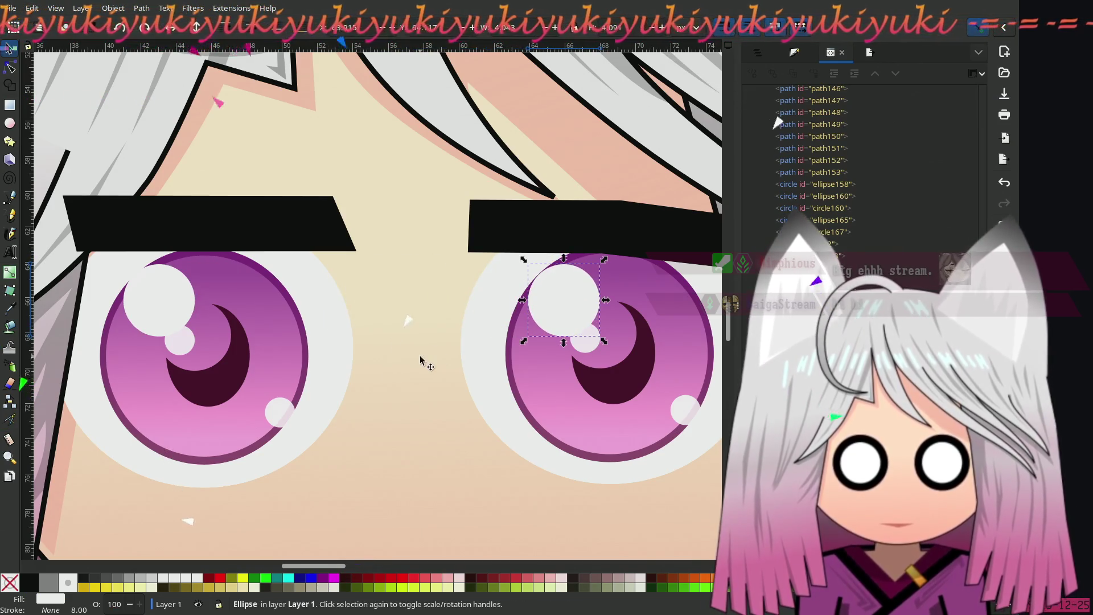
pyautogui.keyDown('ctrl'); pyautogui.scroll(-3, 418, 356); pyautogui.keyUp('ctrl')
pyautogui.click(95, 218)
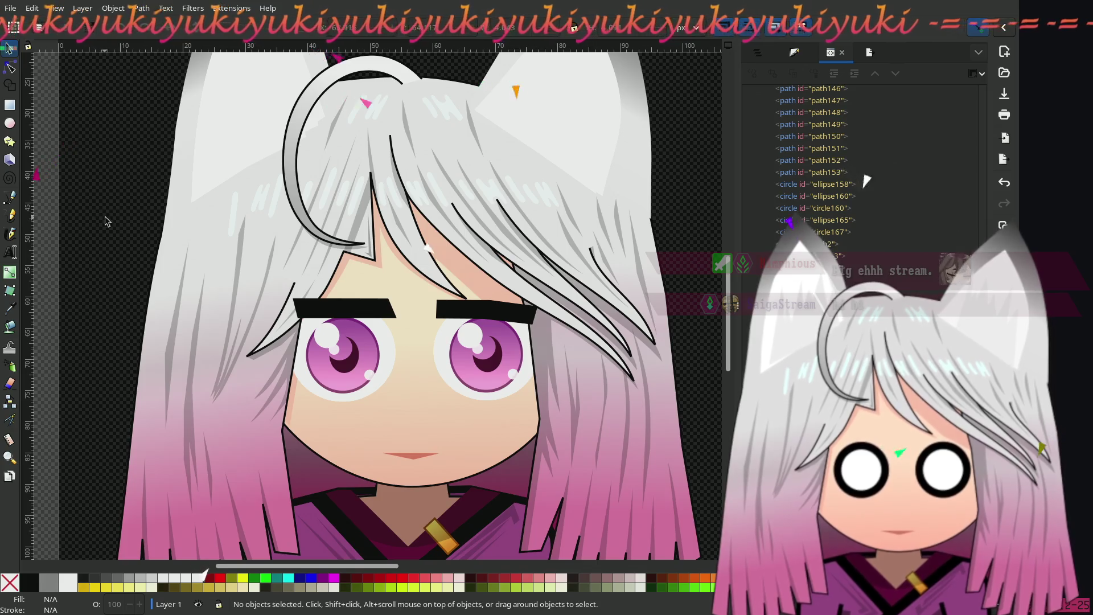
# Step: Delete the left eyebrow
pyautogui.hscroll(-2, 151, 232)
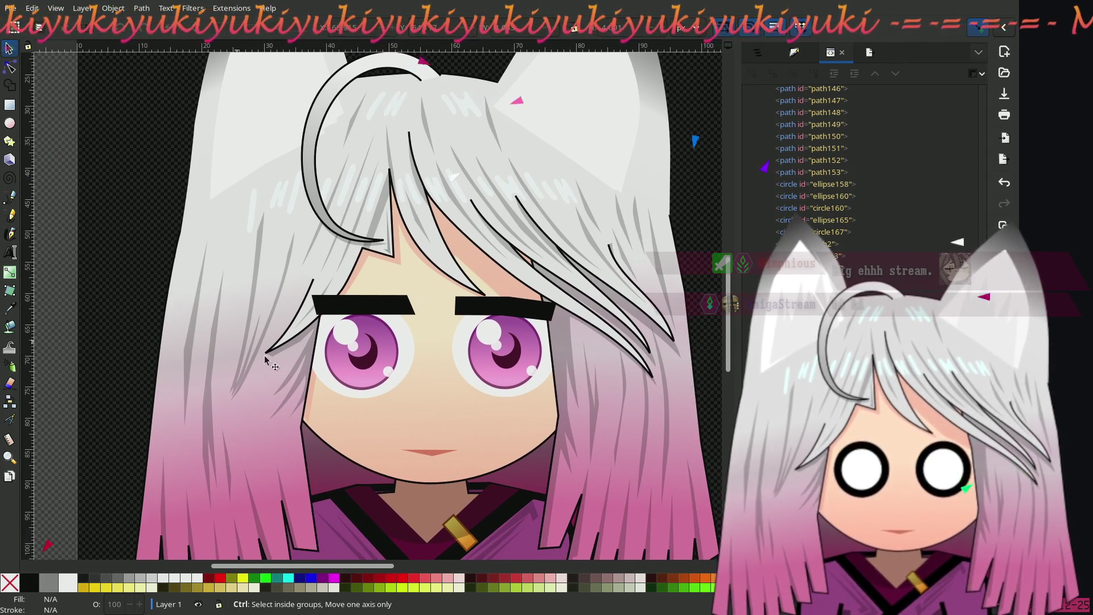
pyautogui.keyDown('ctrl'); pyautogui.scroll(2, 442, 378); pyautogui.keyUp('ctrl')
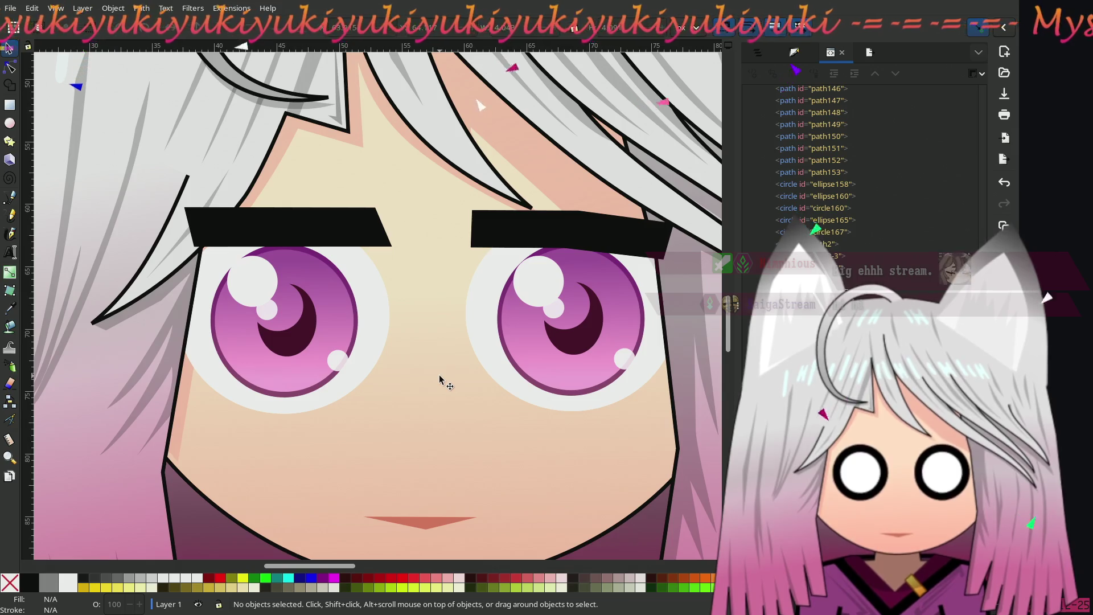
pyautogui.click(316, 241)
pyautogui.press('Delete')
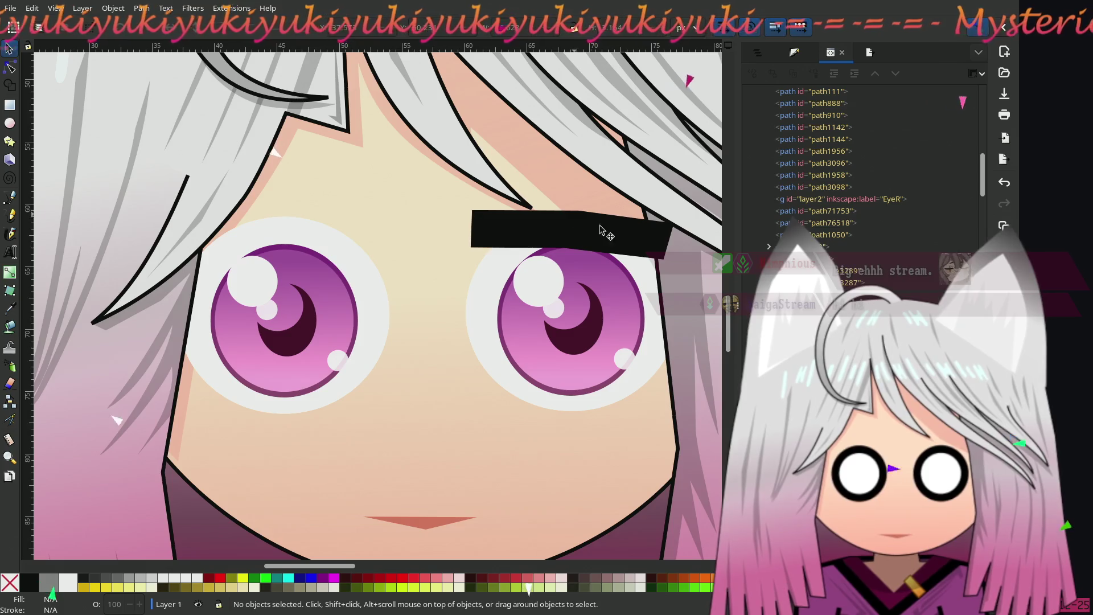
# Step: Duplicate the right eyebrow, move the copy over the left eye, flip it horizontally, and nudge into place
pyautogui.click(609, 245)
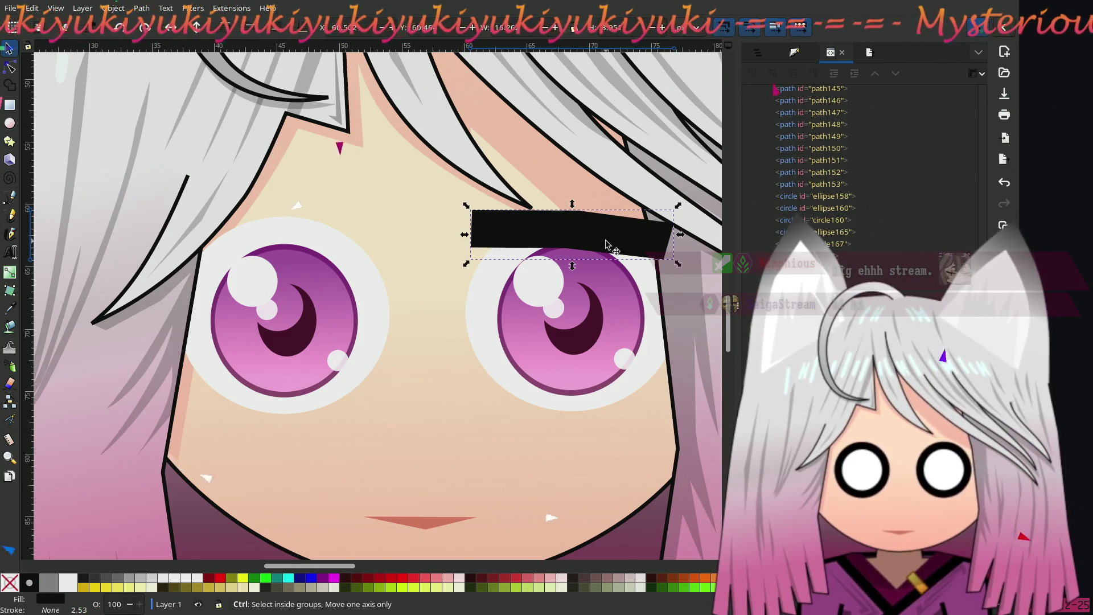
pyautogui.hotkey('ctrl', 'd')
pyautogui.moveTo(592, 234); pyautogui.dragTo(312, 227)
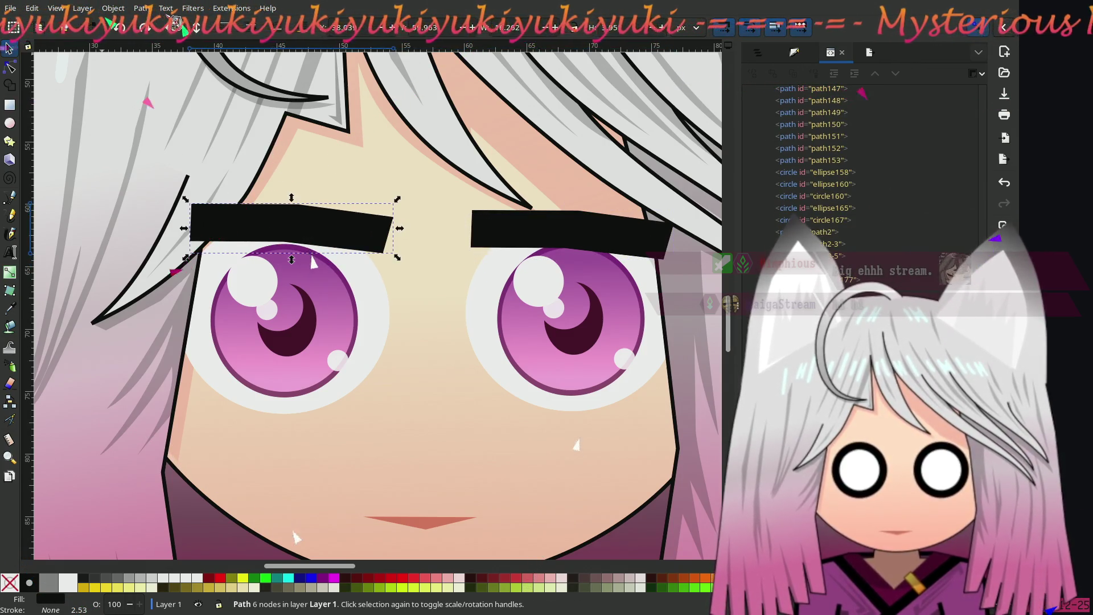
pyautogui.press('h')
pyautogui.moveTo(348, 224); pyautogui.dragTo(342, 231)
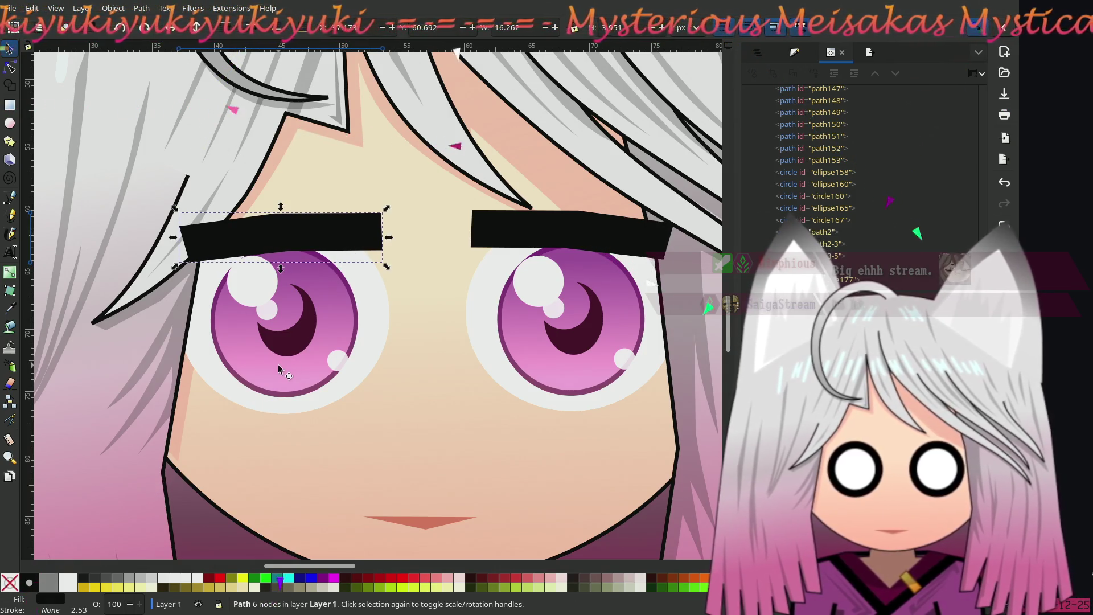
pyautogui.press('5')
pyautogui.press('Escape')
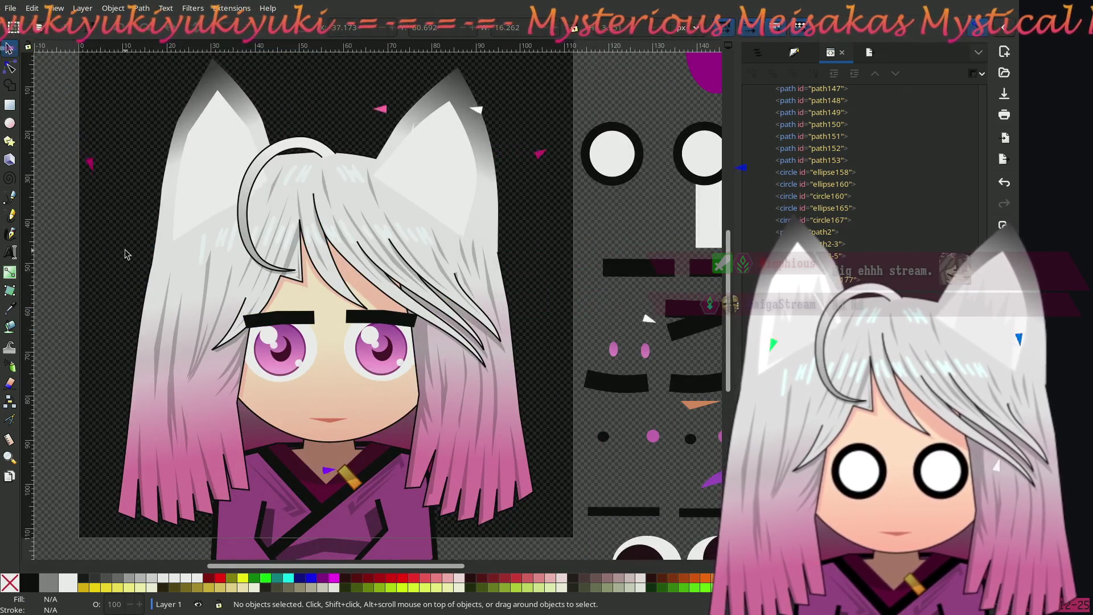
pyautogui.keyDown('ctrl'); pyautogui.scroll(1, 229, 258); pyautogui.keyUp('ctrl')
pyautogui.keyDown('ctrl'); pyautogui.scroll(3, 230, 257); pyautogui.keyUp('ctrl')
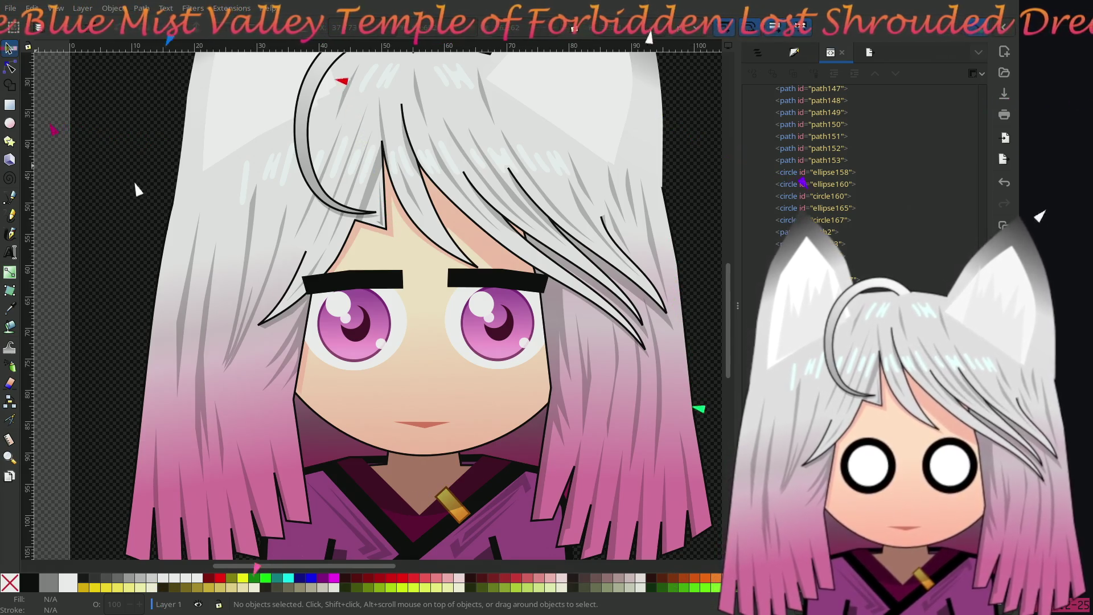
pyautogui.scroll(3, 304, 376)
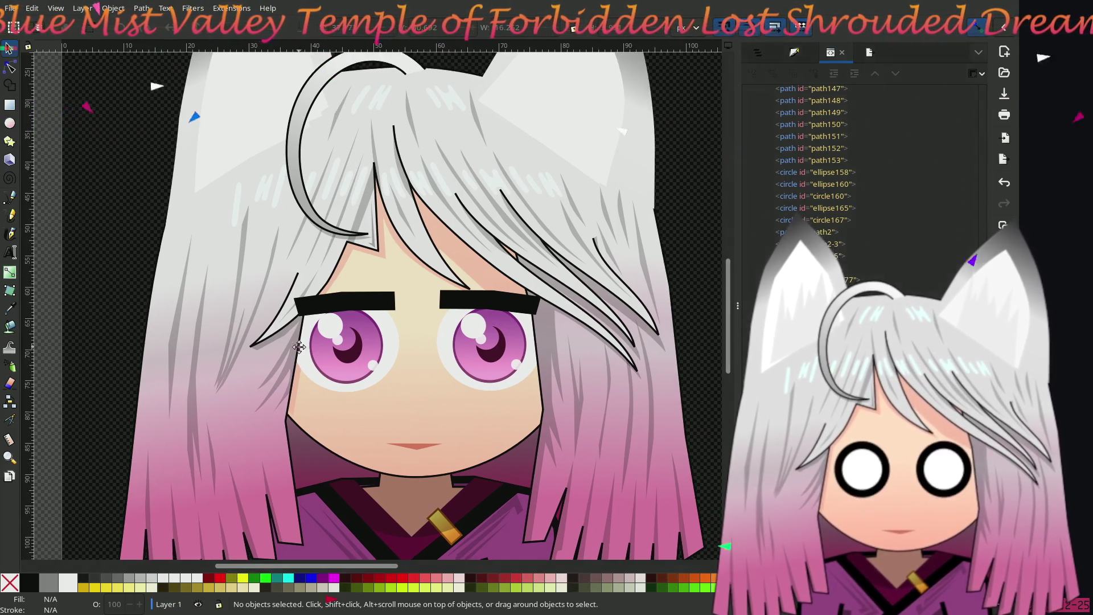
pyautogui.moveTo(303, 375); pyautogui.dragTo(325, 427)
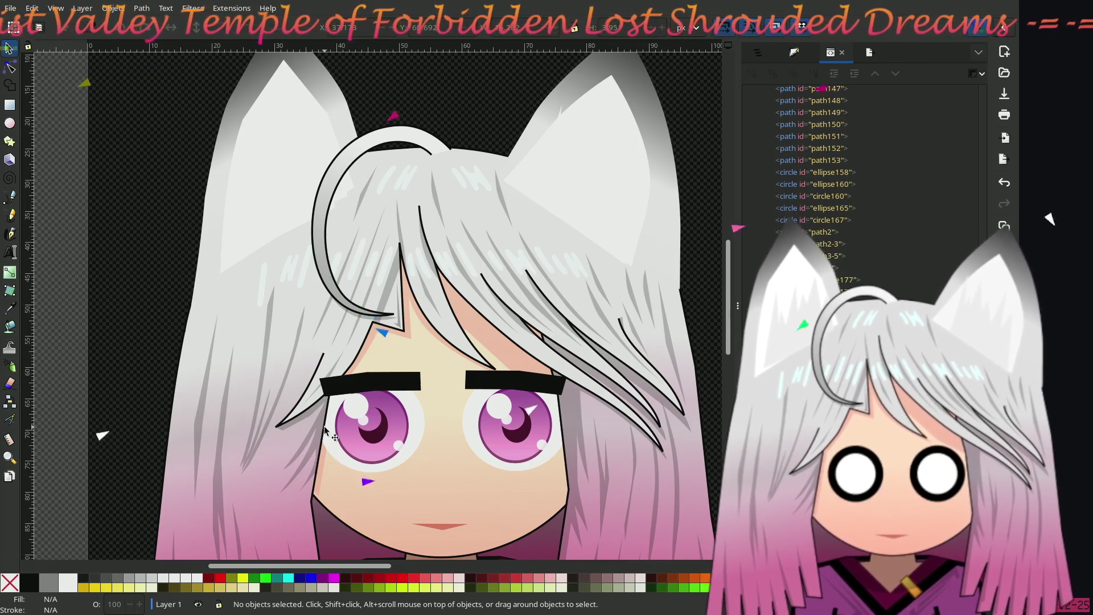
pyautogui.moveTo(213, 427); pyautogui.dragTo(197, 373)
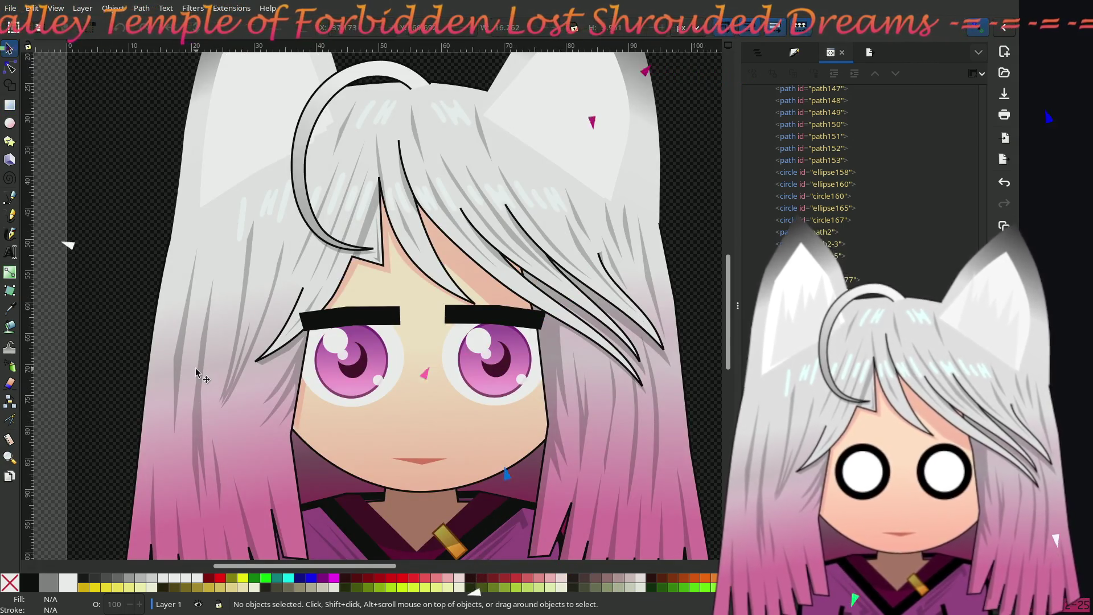
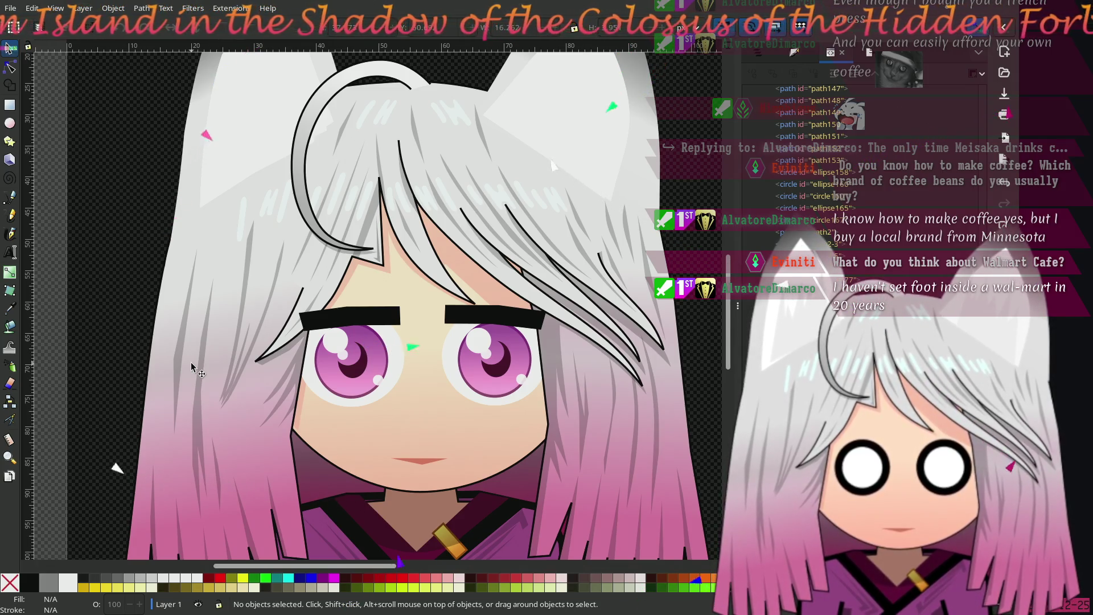
# Step: Select the hair outline path above the eyebrows and show its nodes for editing
pyautogui.scroll(2, 342, 277)
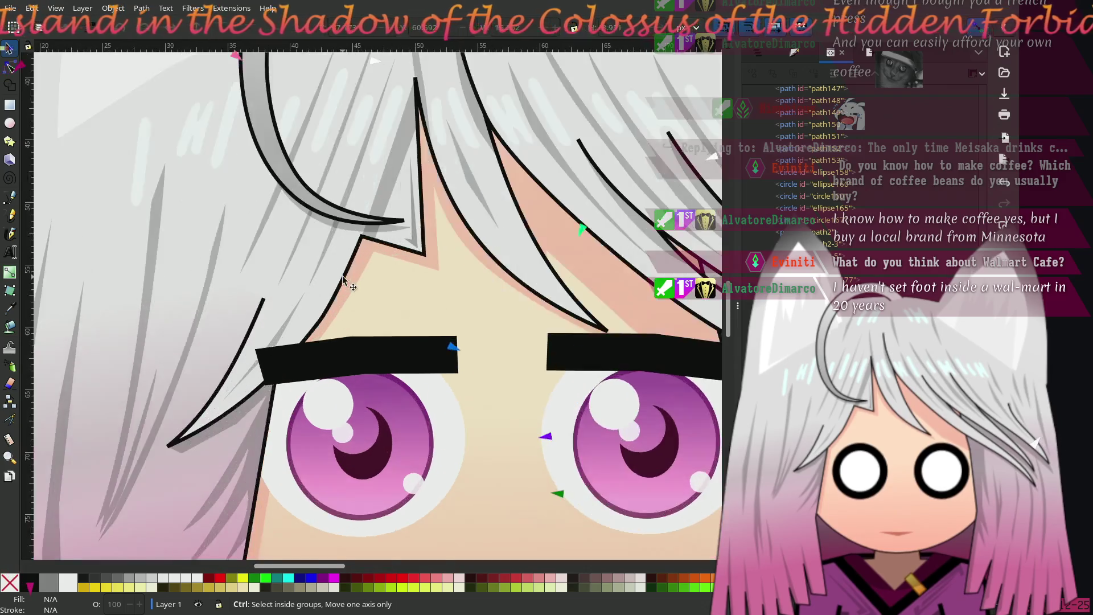
pyautogui.click(353, 255)
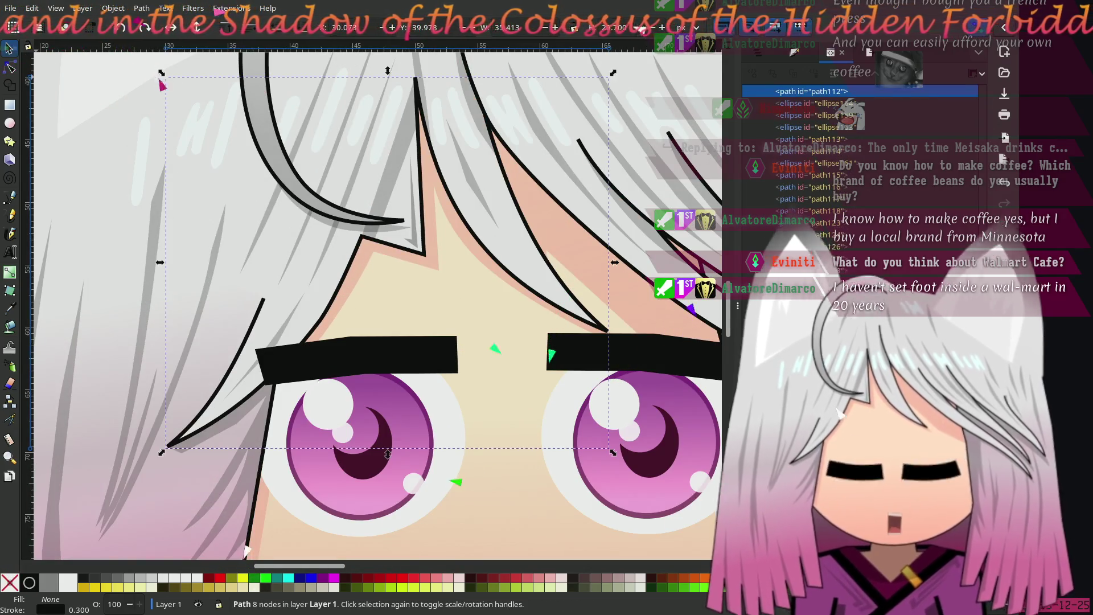
pyautogui.press('n')
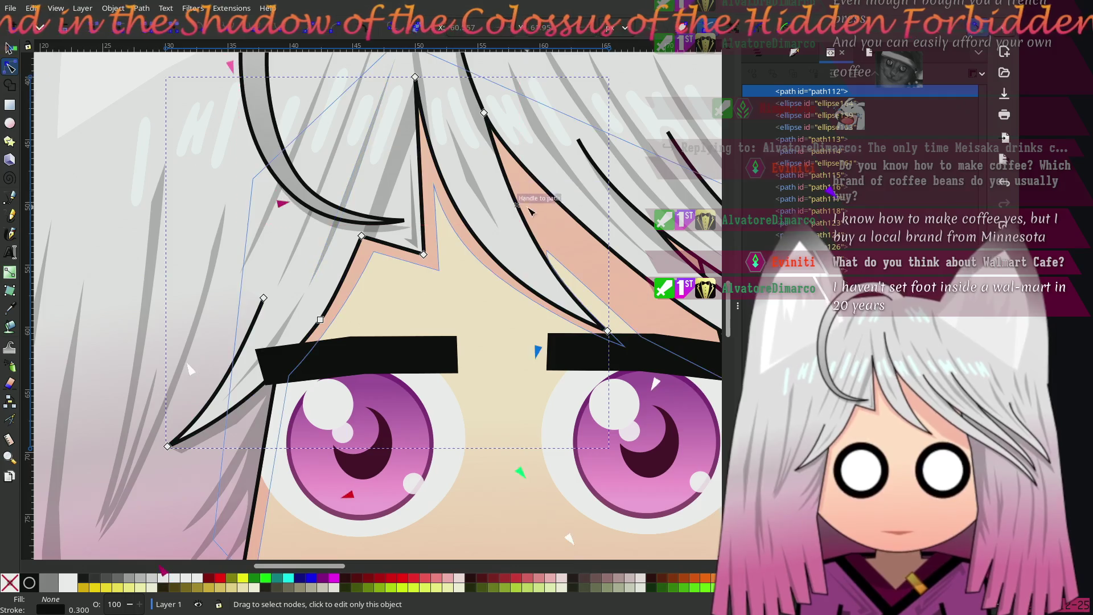
pyautogui.scroll(1, 361, 228)
pyautogui.scroll(2, 355, 342)
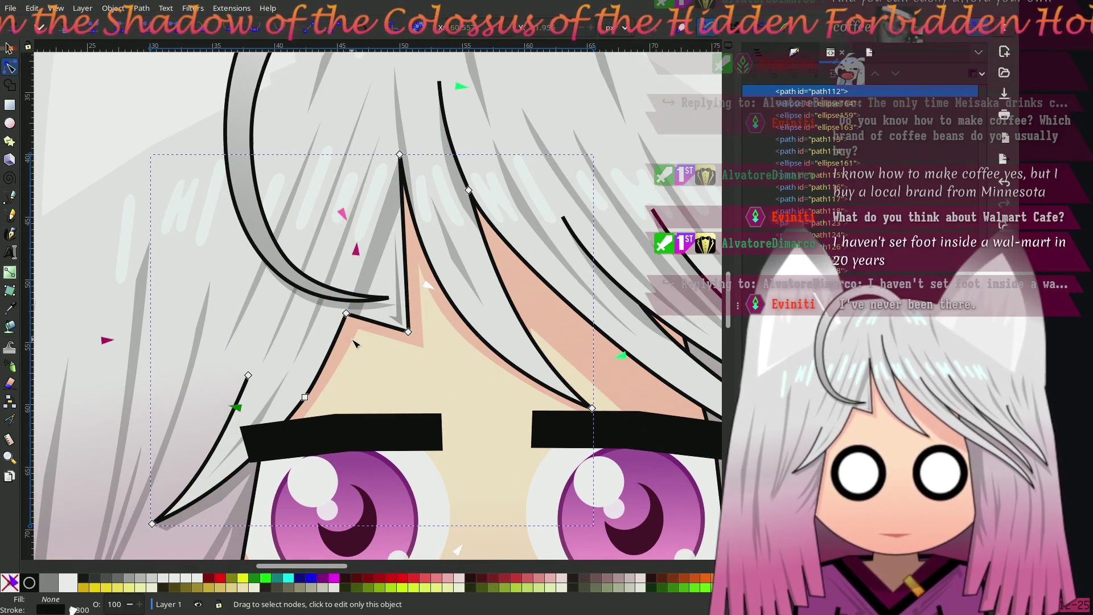
pyautogui.scroll(-2, 342, 349)
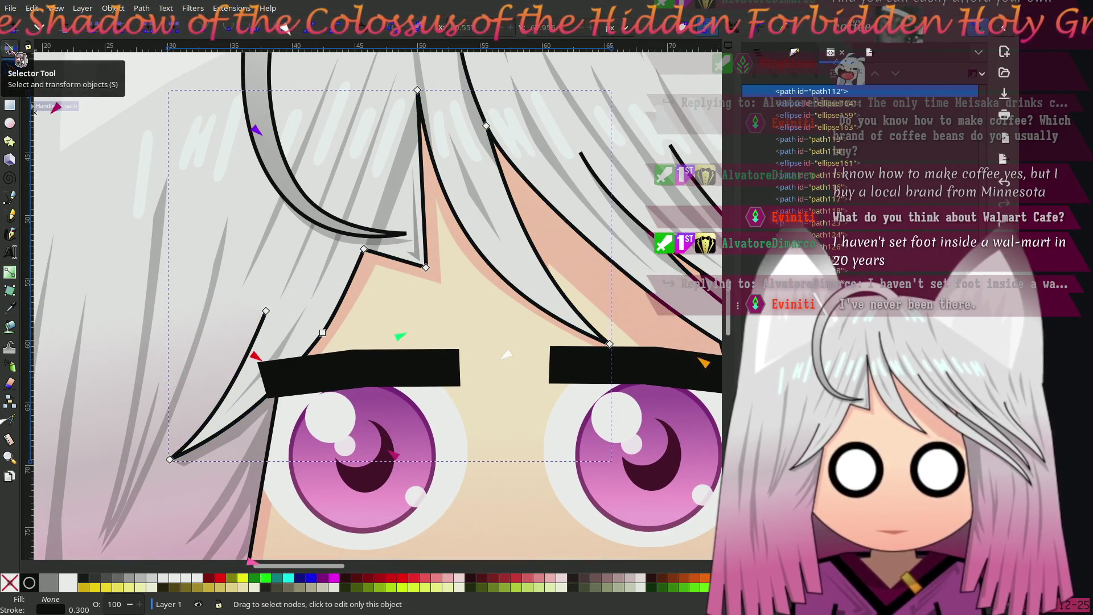
pyautogui.click(9, 48)
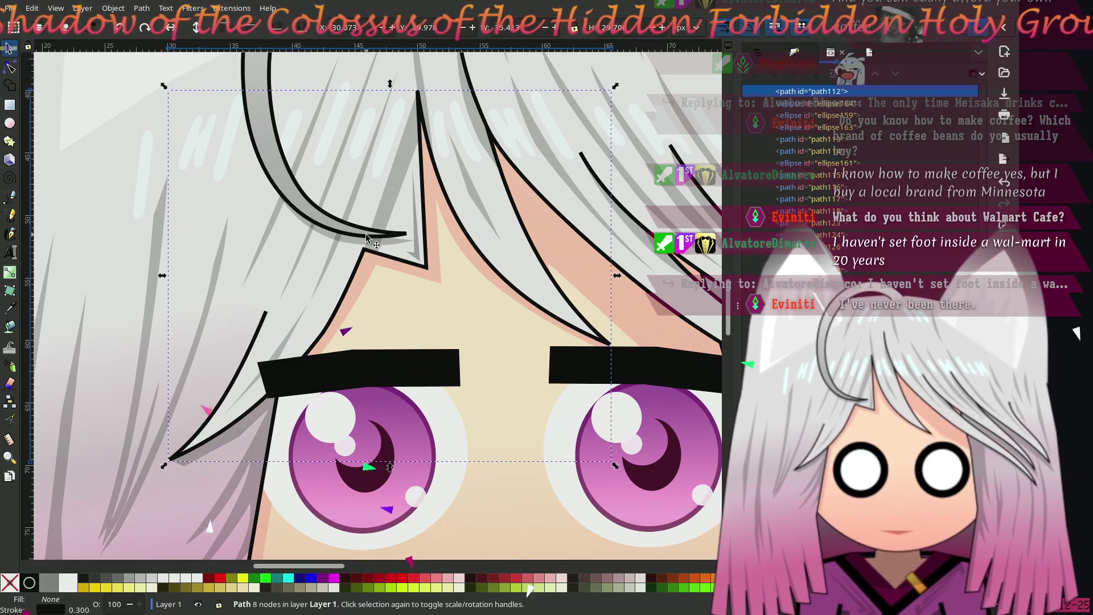
pyautogui.press('ctrl')
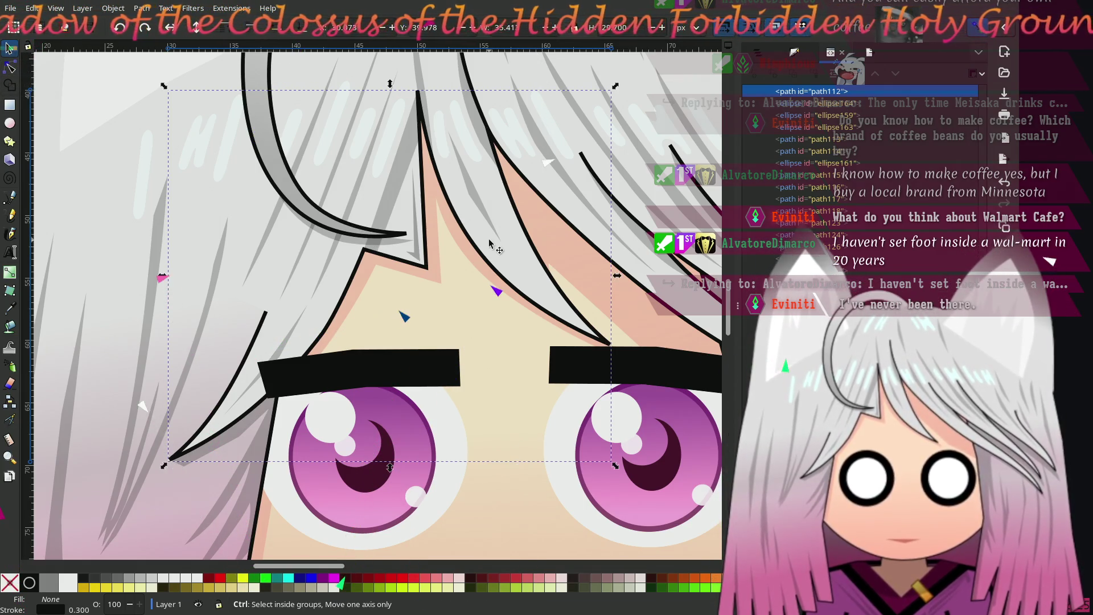
pyautogui.keyDown('ctrl'); pyautogui.click(488, 239); pyautogui.keyUp('ctrl')
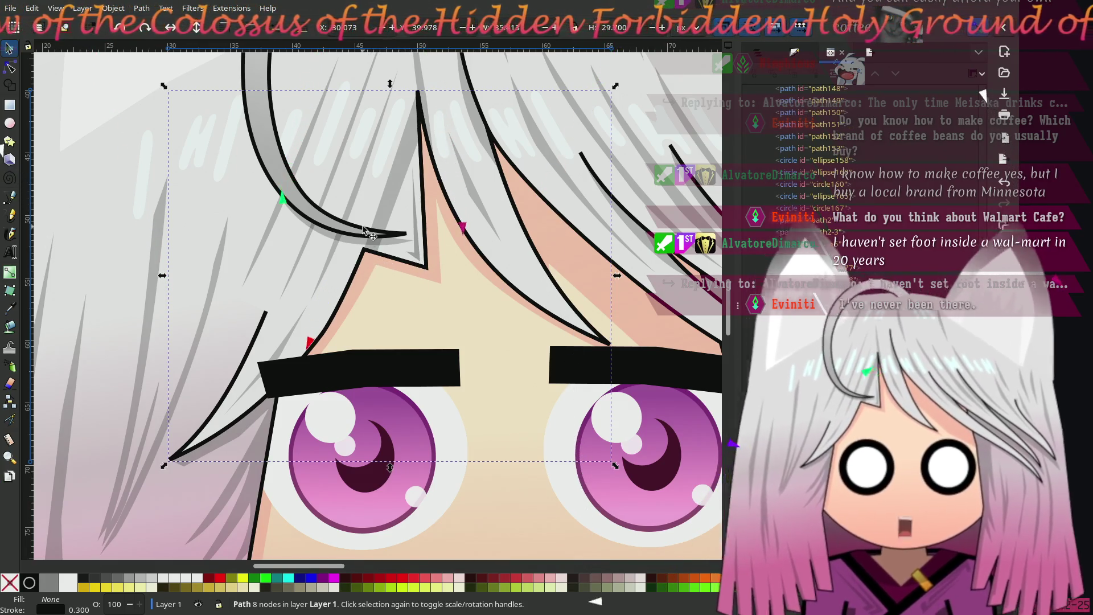
pyautogui.click(11, 68)
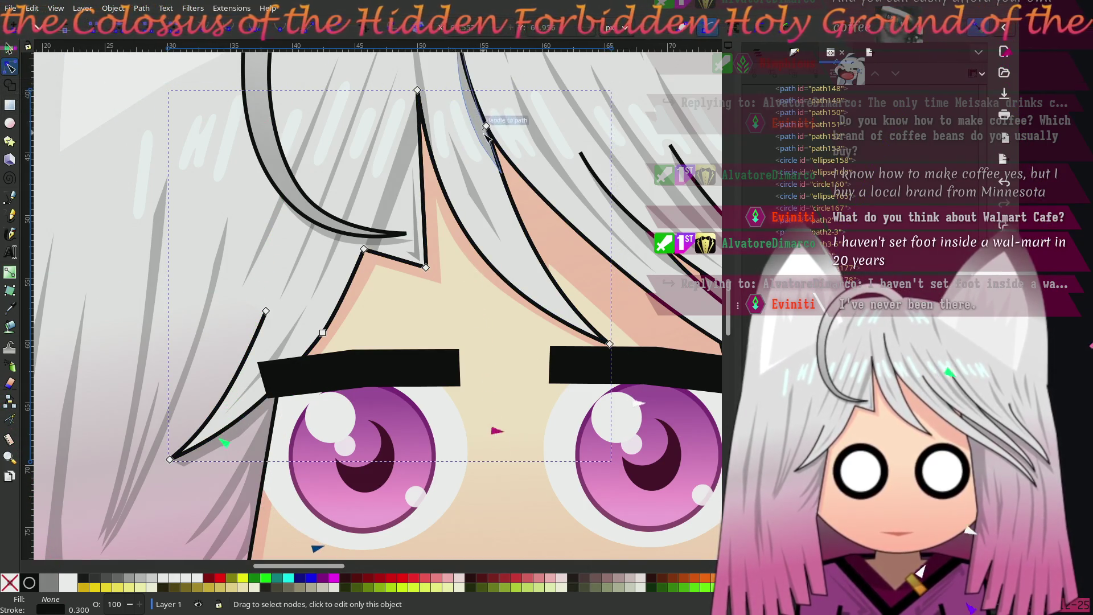
# Step: Try deleting three nodes from the hair outline, then undo the deletion
pyautogui.scroll(3, 467, 148)
pyautogui.click(479, 185)
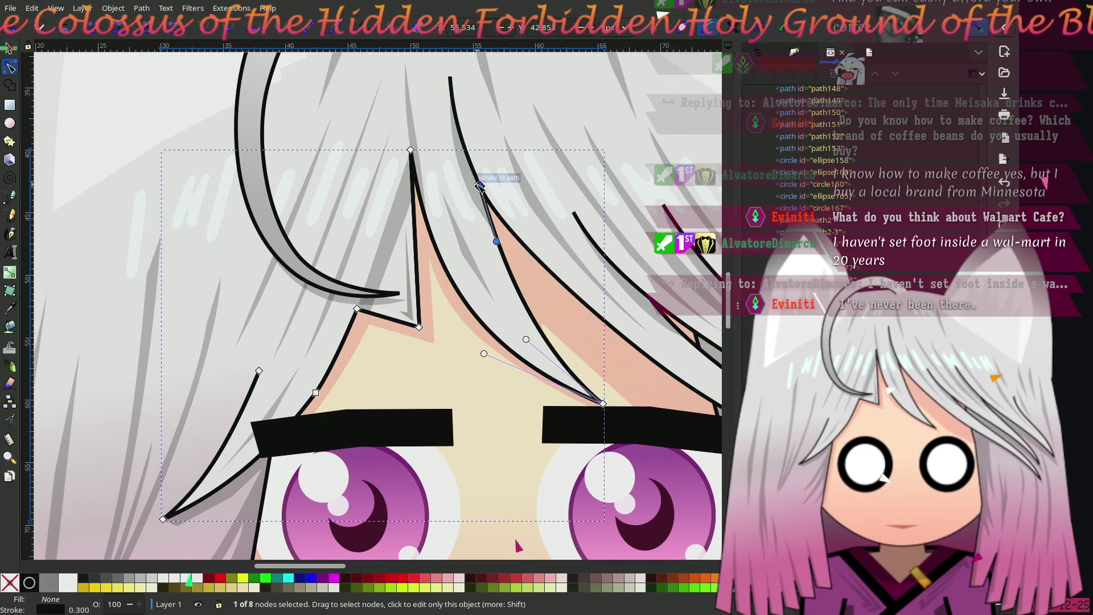
pyautogui.keyDown('shift'); pyautogui.click(410, 151); pyautogui.keyUp('shift')
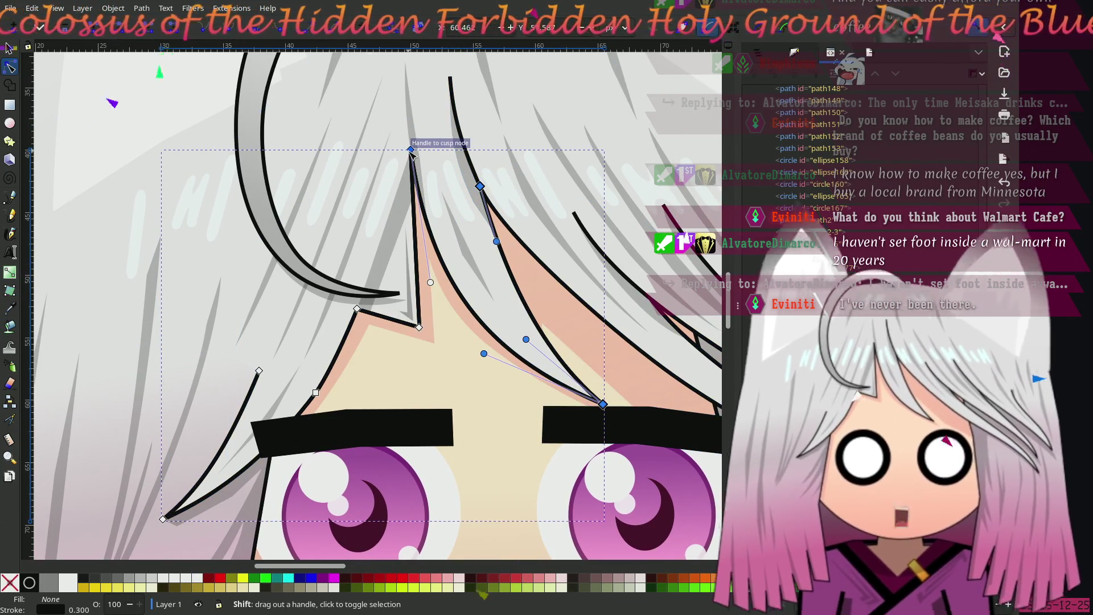
pyautogui.keyDown('shift'); pyautogui.click(420, 328); pyautogui.keyUp('shift')
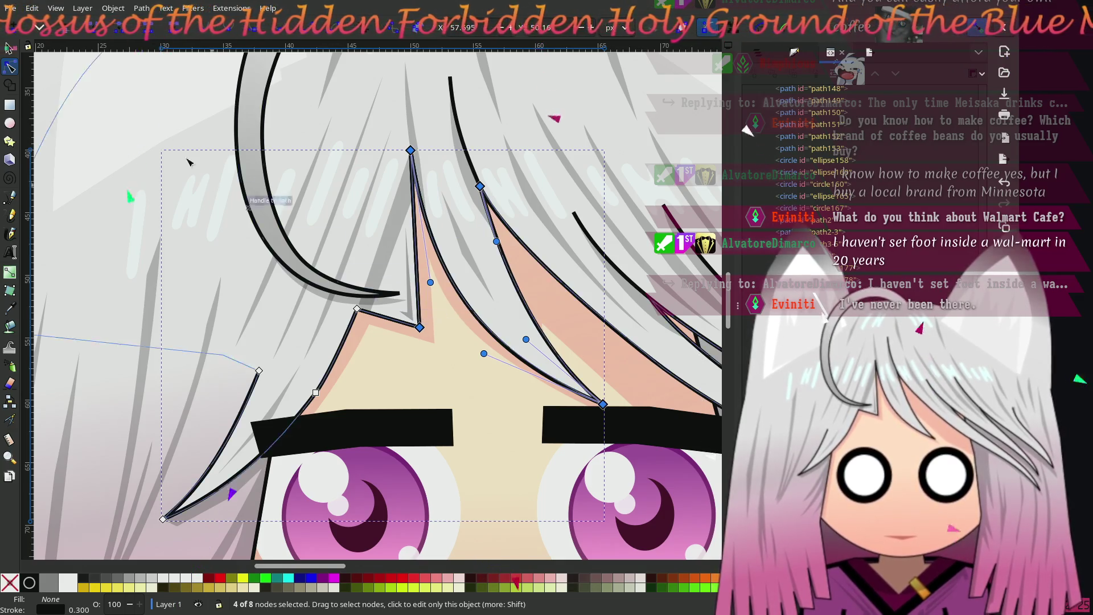
pyautogui.click(77, 40)
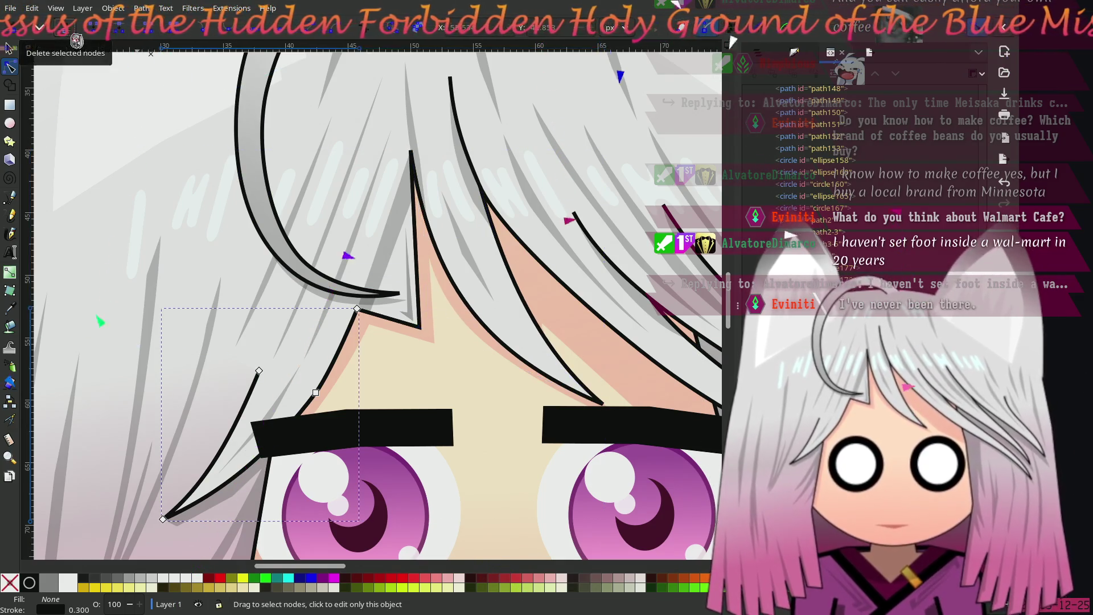
pyautogui.hotkey('ctrl', 'z')
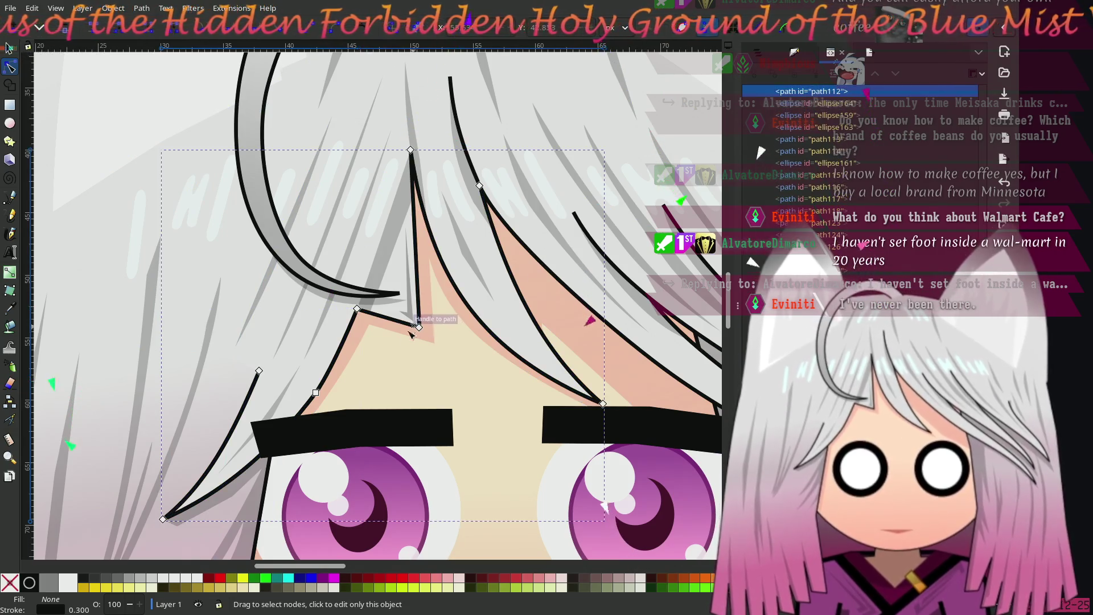
# Step: Delete three nodes from the left hair strand, then select the neighbouring strand path
pyautogui.click(259, 370)
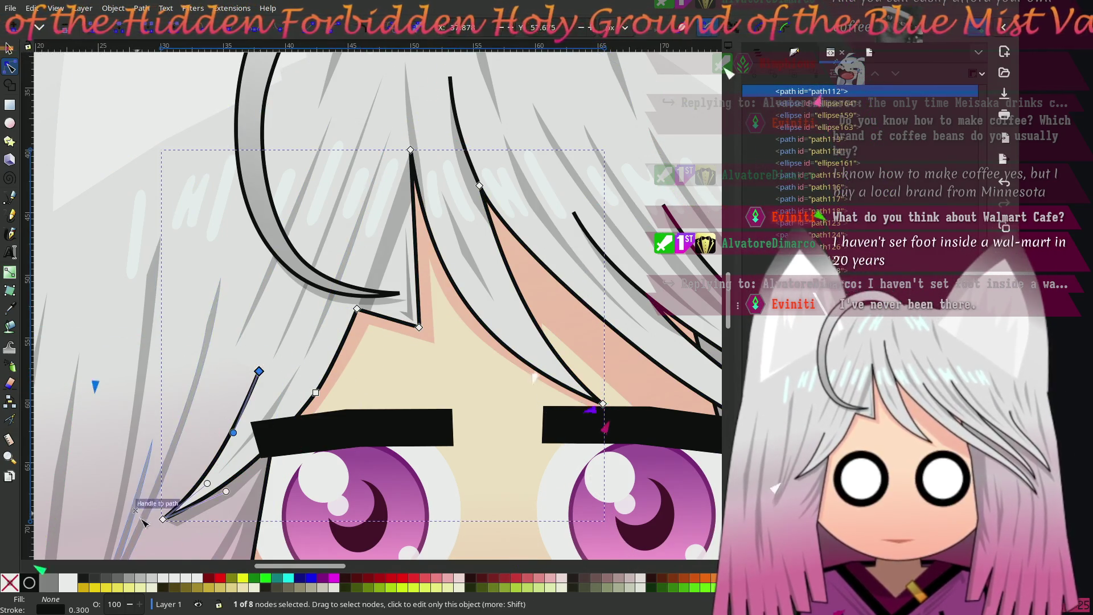
pyautogui.keyDown('shift'); pyautogui.click(316, 393); pyautogui.keyUp('shift')
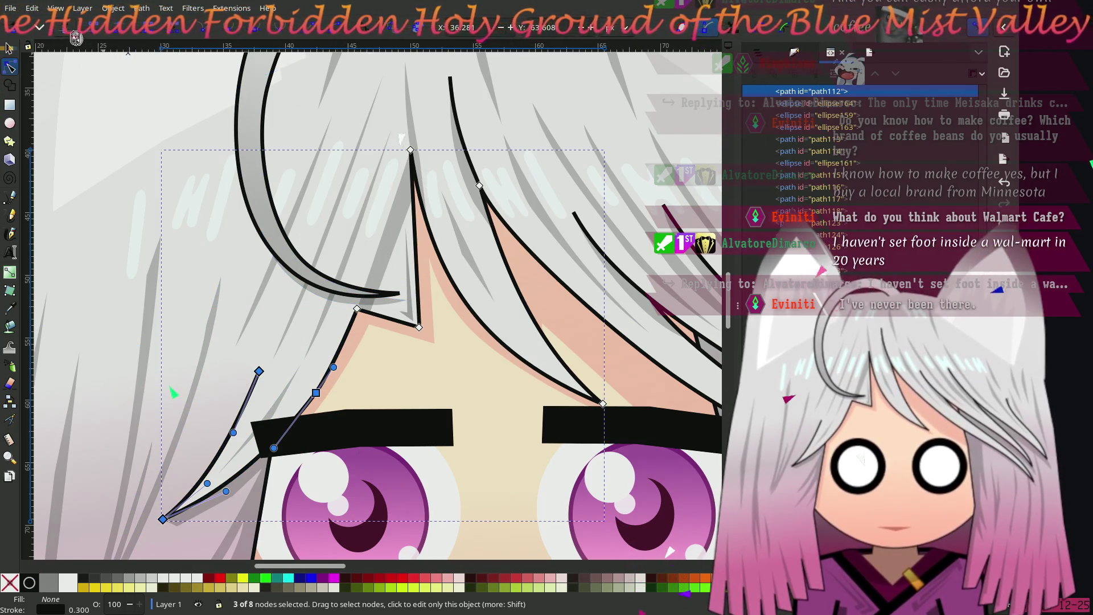
pyautogui.press('Delete')
pyautogui.press('s')
pyautogui.click(339, 352)
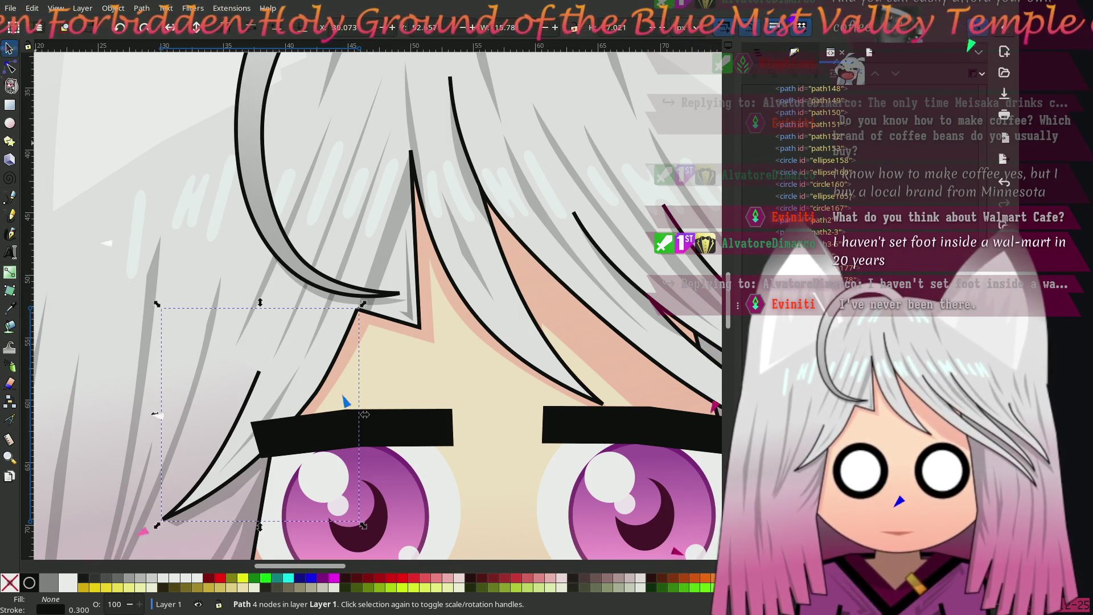
# Step: Drag the hair strand's top node up into the fringe
pyautogui.press('n')
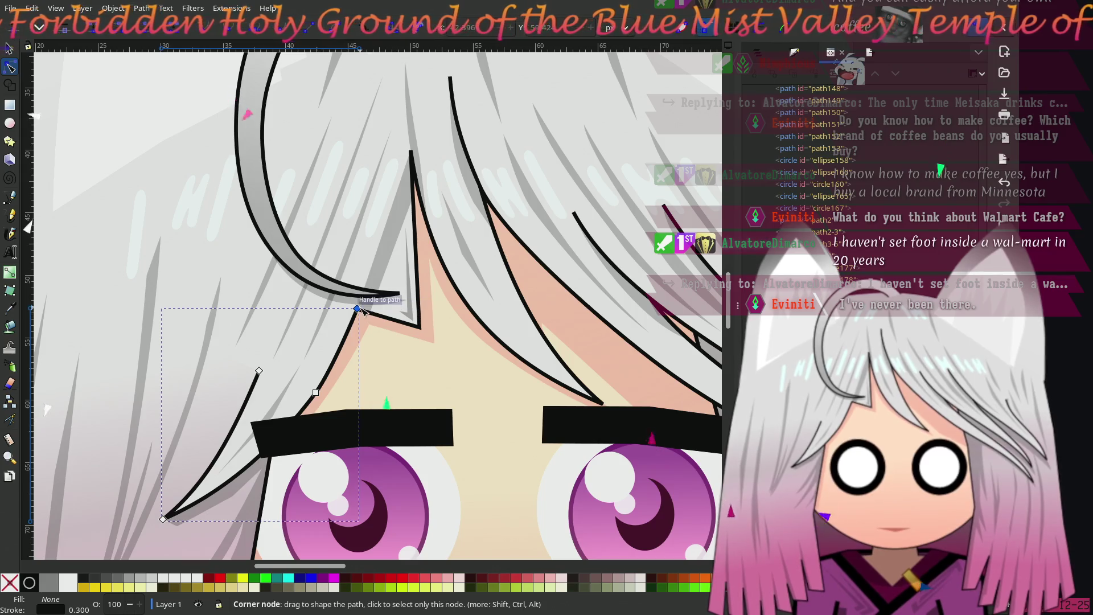
pyautogui.moveTo(358, 310)
pyautogui.mouseDown()
pyautogui.moveTo(379, 215)
pyautogui.moveTo(399, 183)
pyautogui.moveTo(393, 217)
pyautogui.mouseUp()
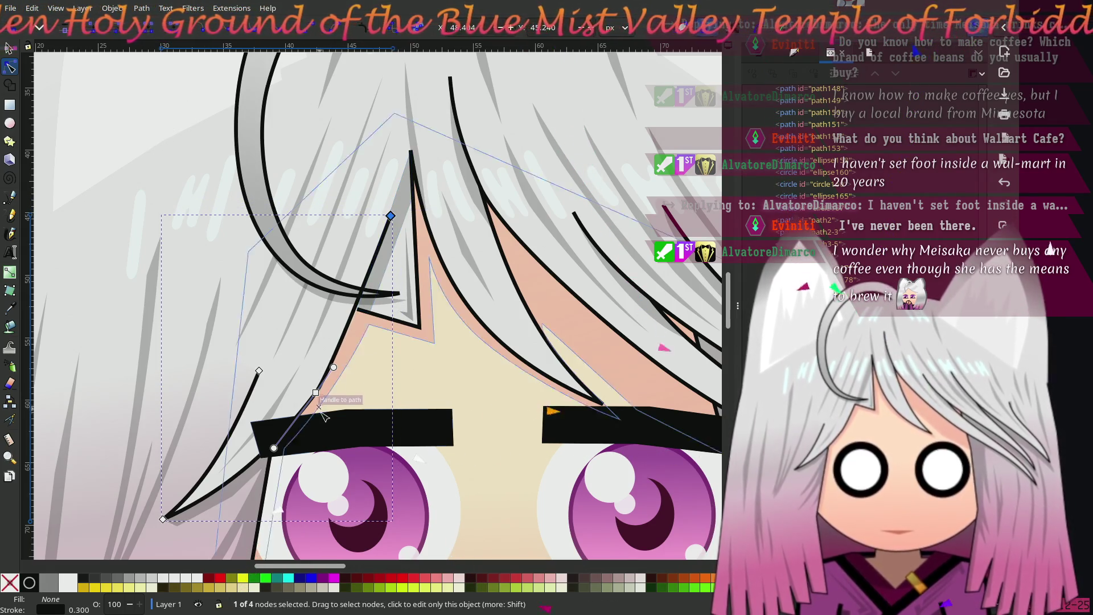
pyautogui.scroll(1, 322, 421)
pyautogui.scroll(1, 322, 420)
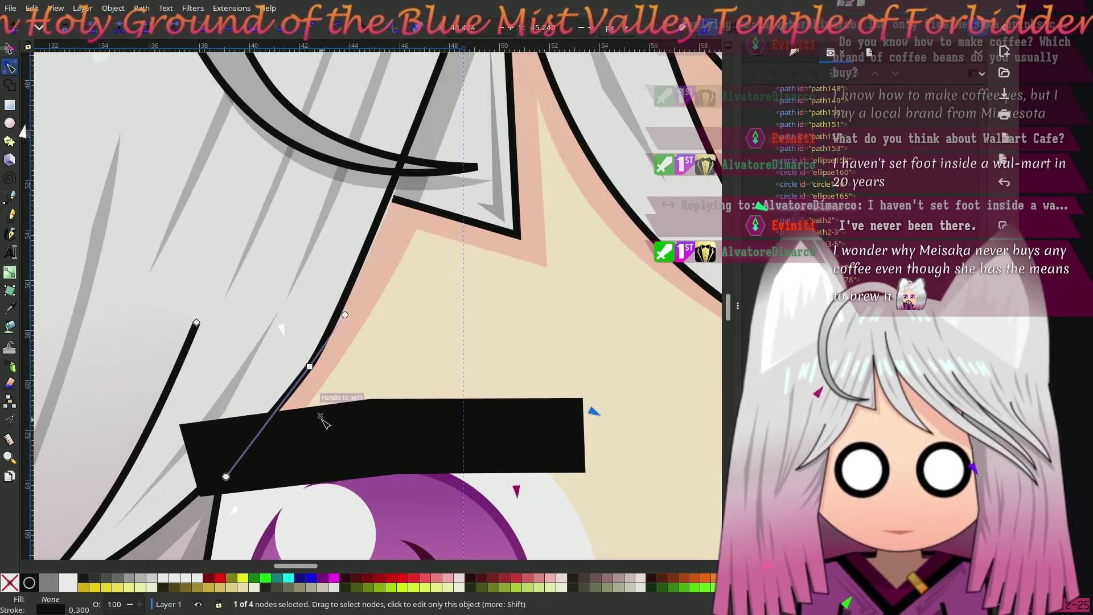
pyautogui.scroll(4, 342, 296)
pyautogui.hscroll(2, 342, 296)
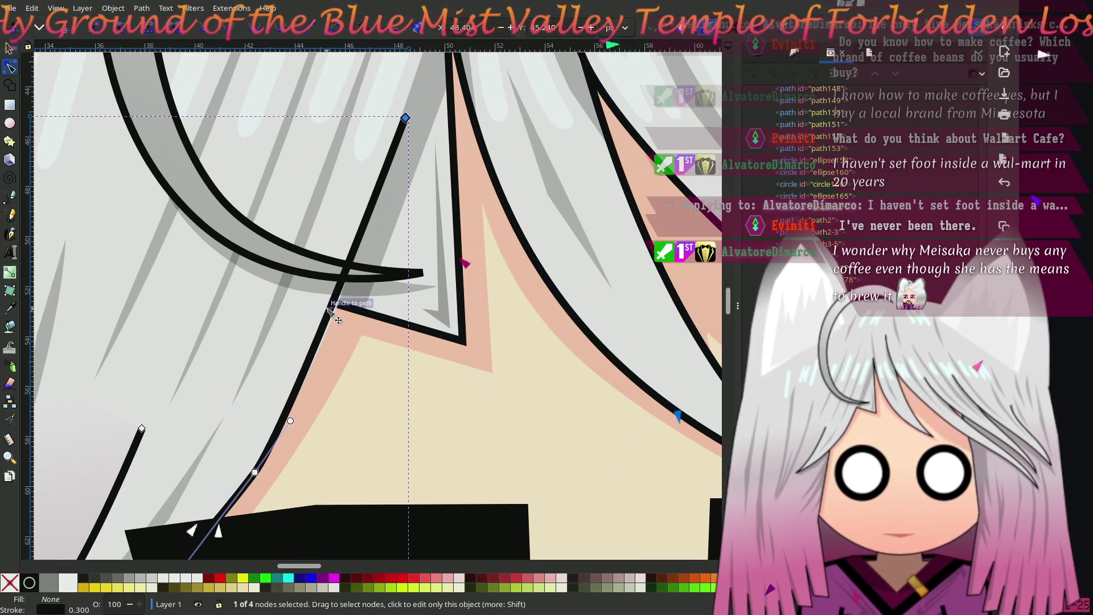
pyautogui.press('Escape')
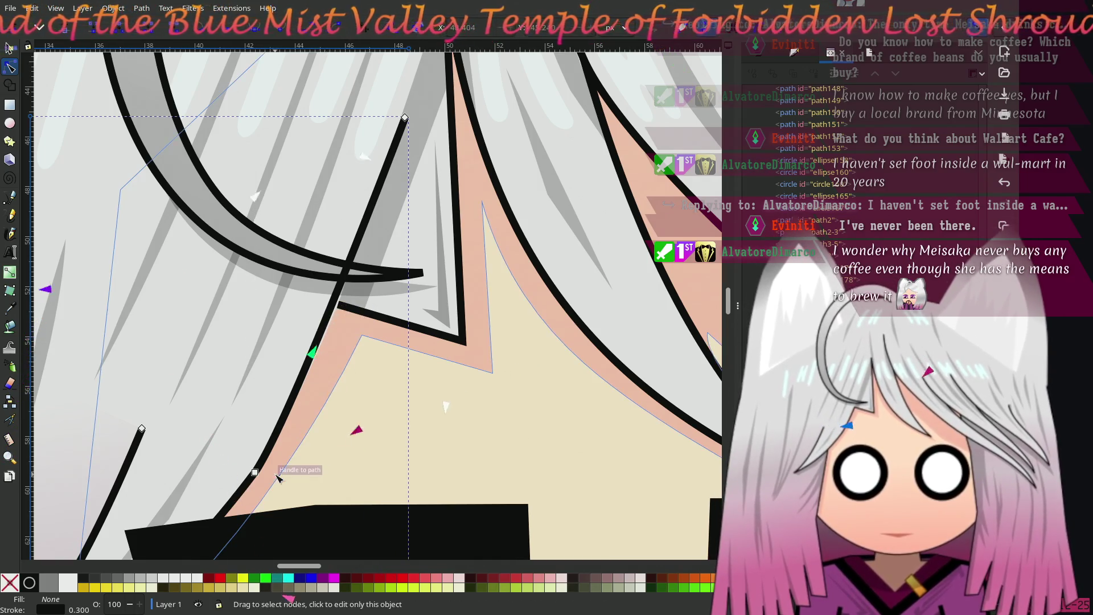
# Step: Bend the strand's top and lower curves so it sweeps down beside the left eyebrow
pyautogui.click(254, 473)
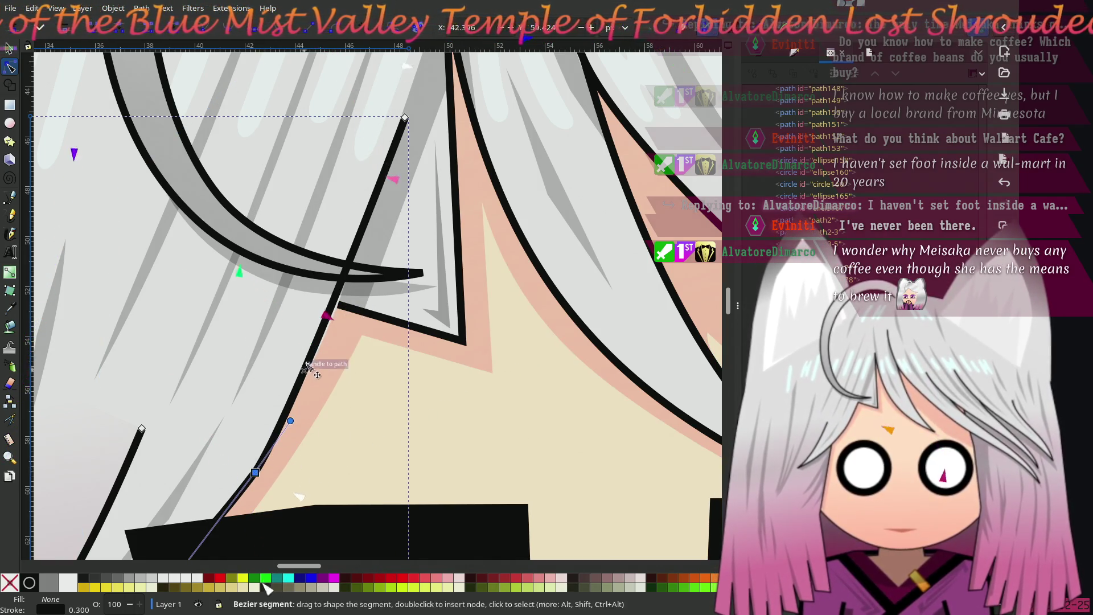
pyautogui.click(319, 346)
pyautogui.moveTo(319, 346); pyautogui.dragTo(317, 318)
pyautogui.click(403, 126)
pyautogui.click(403, 127)
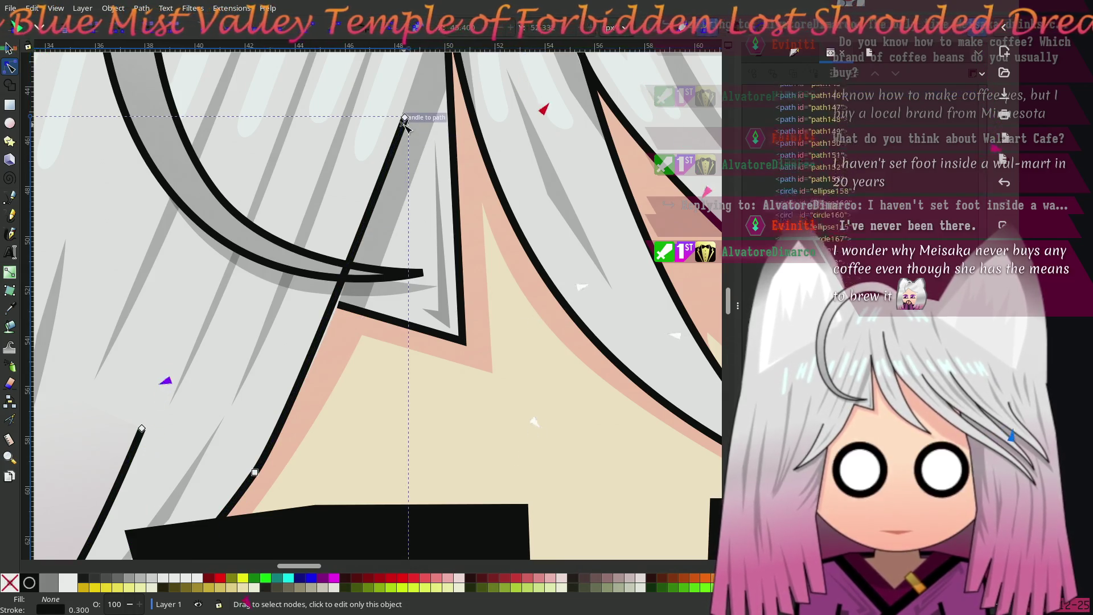
pyautogui.moveTo(405, 118)
pyautogui.mouseDown()
pyautogui.moveTo(398, 167)
pyautogui.moveTo(430, 206)
pyautogui.moveTo(389, 194)
pyautogui.mouseUp()
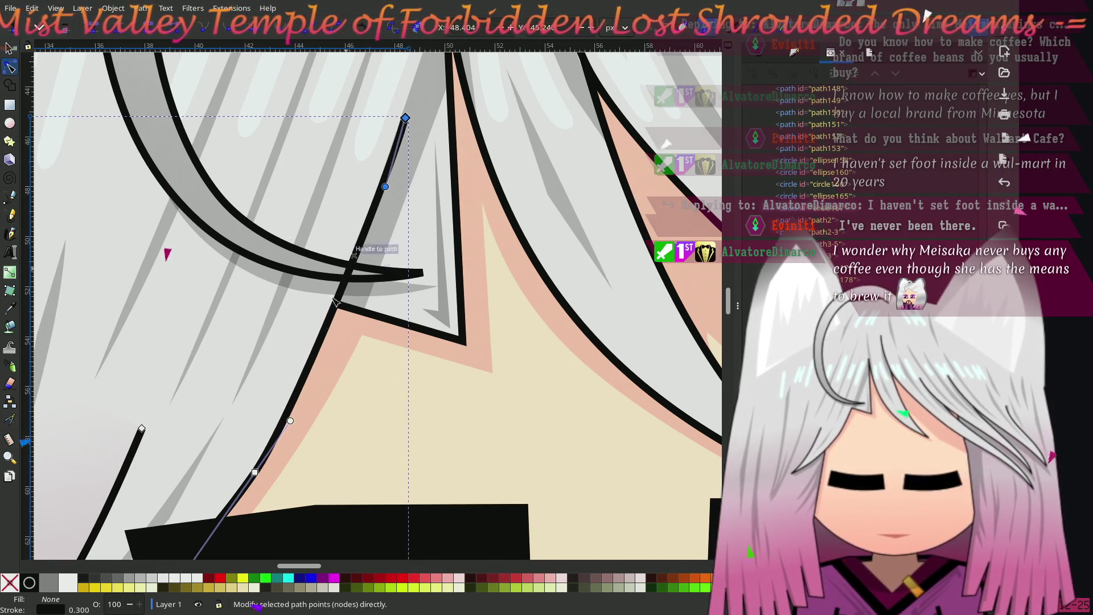
pyautogui.moveTo(290, 421); pyautogui.dragTo(314, 365)
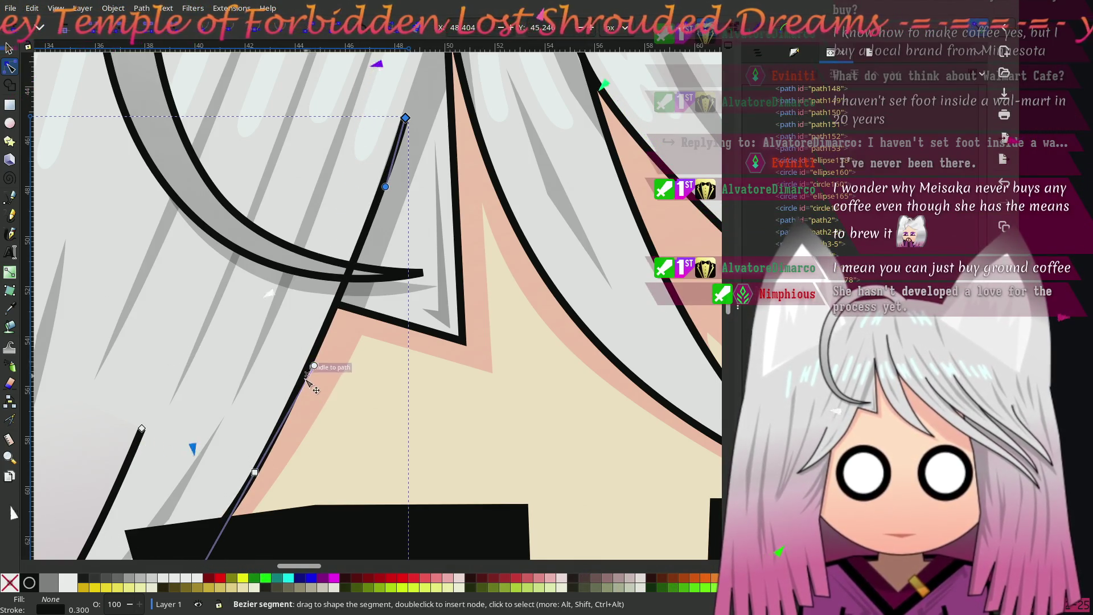
# Step: Recentre the view on the left eyebrow strand and return to the Selector tool
pyautogui.keyDown('ctrl'); pyautogui.scroll(-2, 305, 397); pyautogui.keyUp('ctrl')
pyautogui.moveTo(304, 405); pyautogui.dragTo(311, 353)
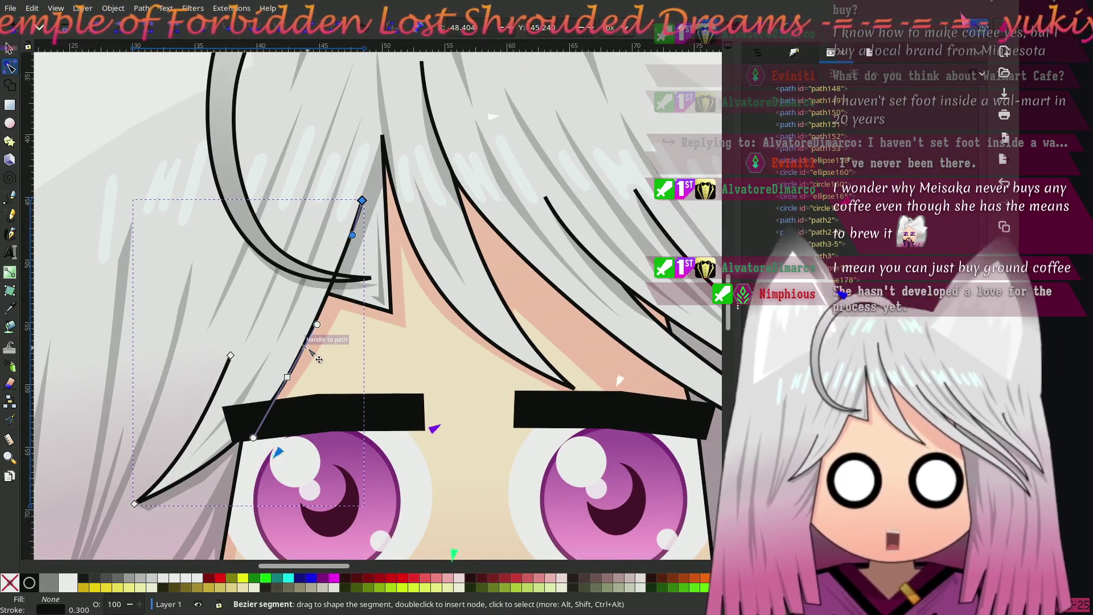
pyautogui.moveTo(309, 350); pyautogui.dragTo(316, 387)
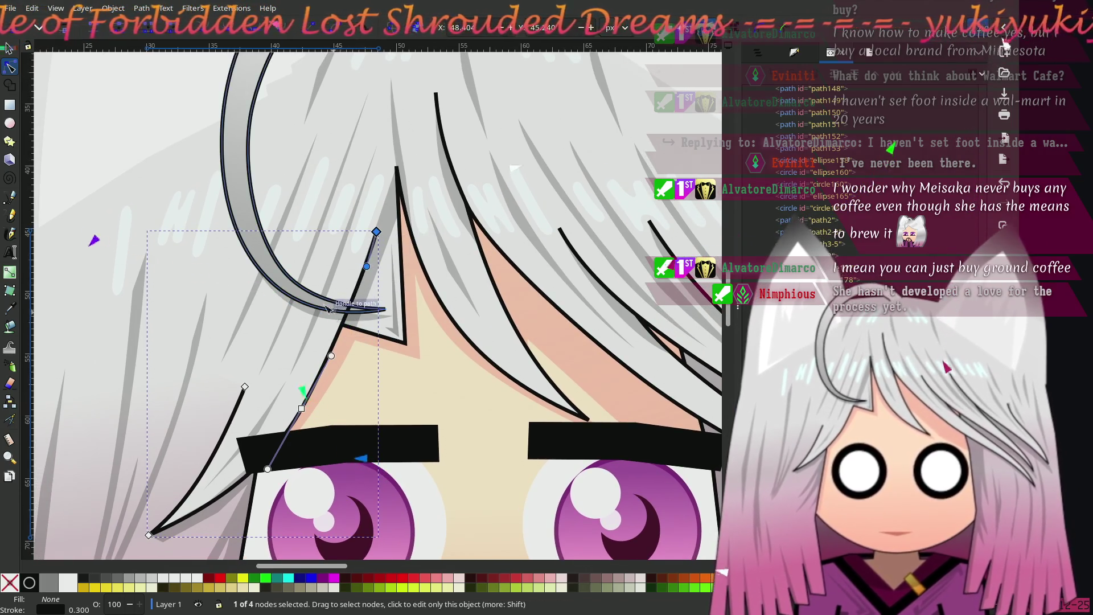
pyautogui.click(10, 49)
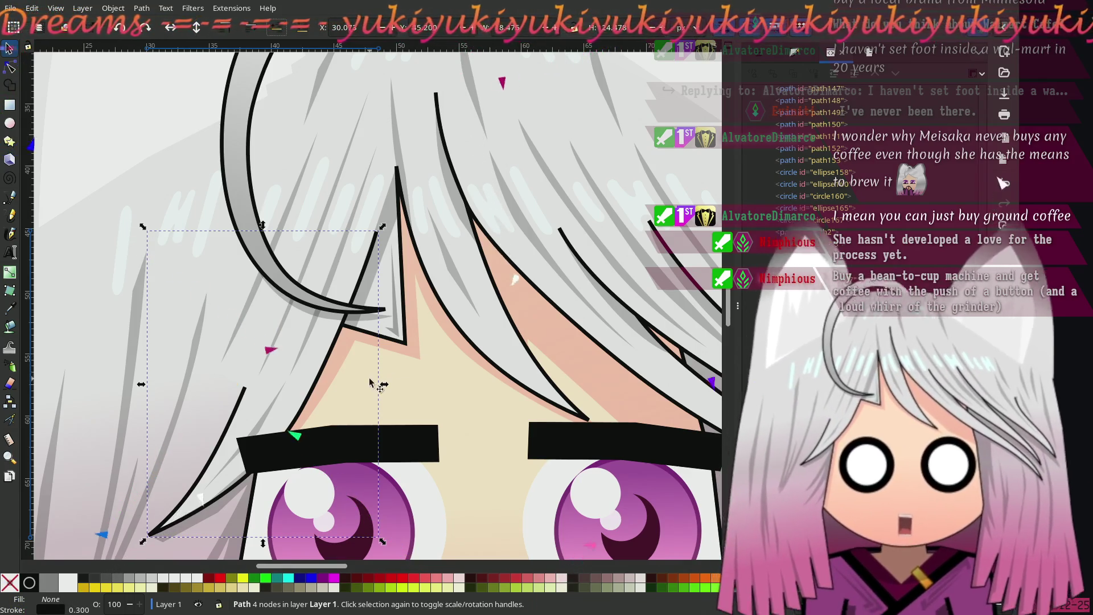
pyautogui.scroll(-2, 378, 383)
pyautogui.click(125, 305)
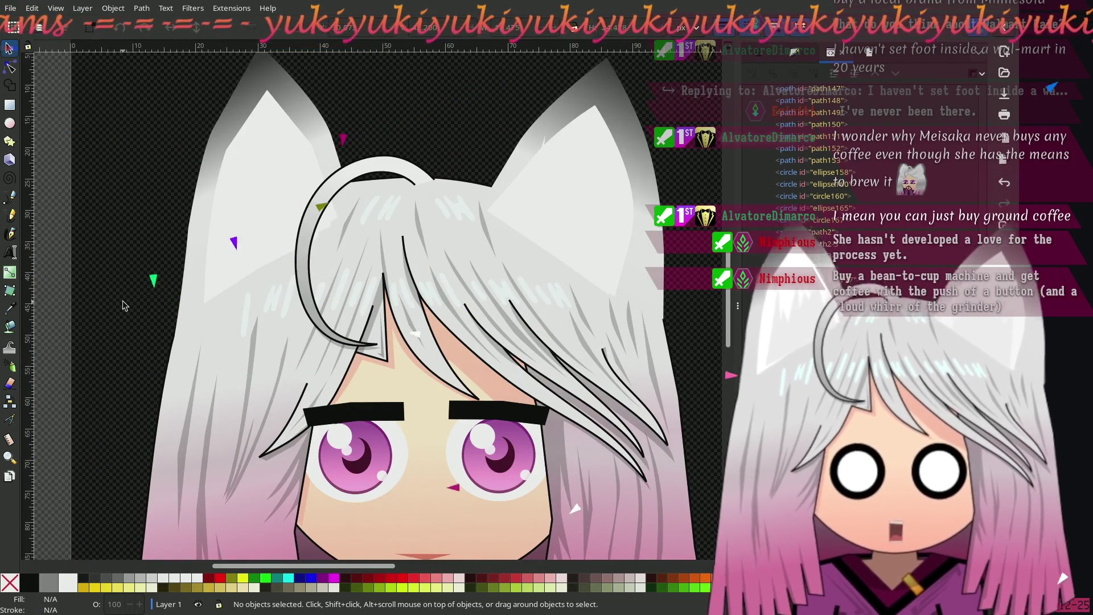
pyautogui.scroll(4, 282, 463)
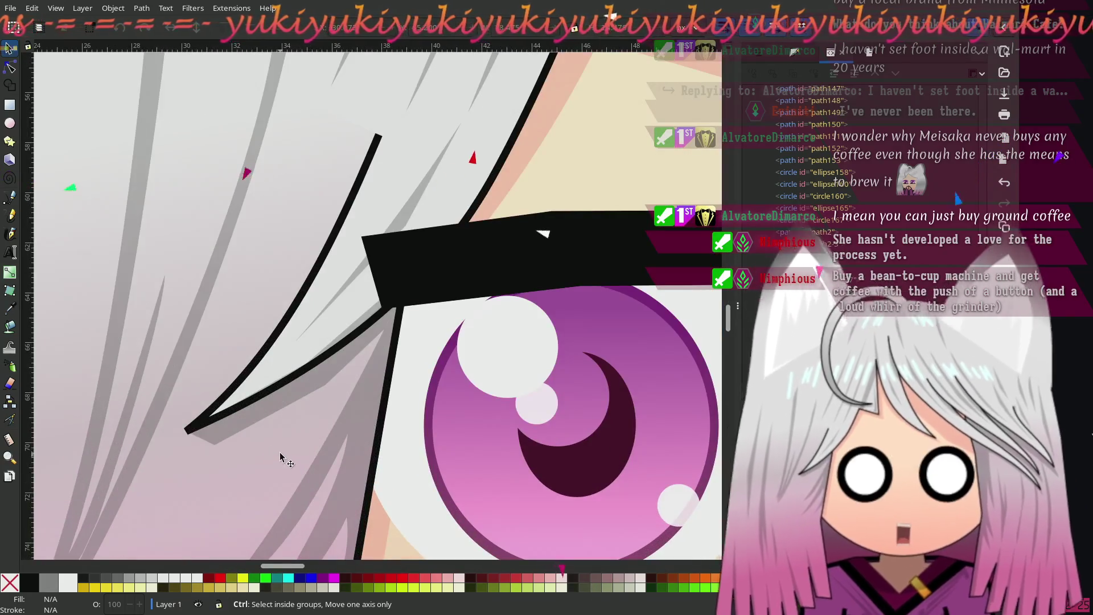
pyautogui.scroll(-2, 281, 446)
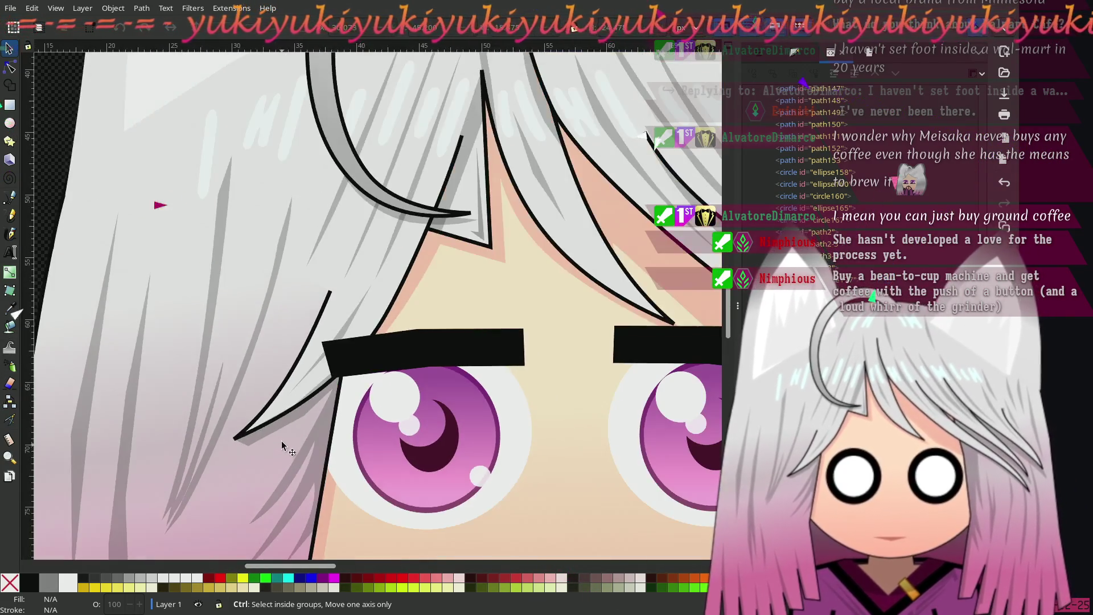
pyautogui.scroll(-1, 283, 431)
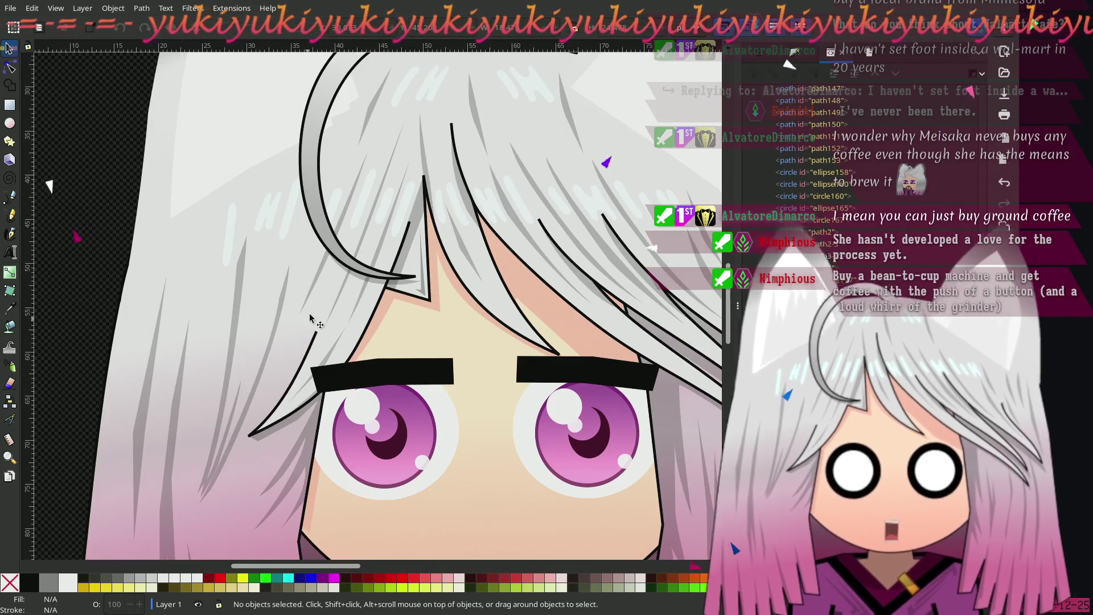
pyautogui.scroll(4, 297, 342)
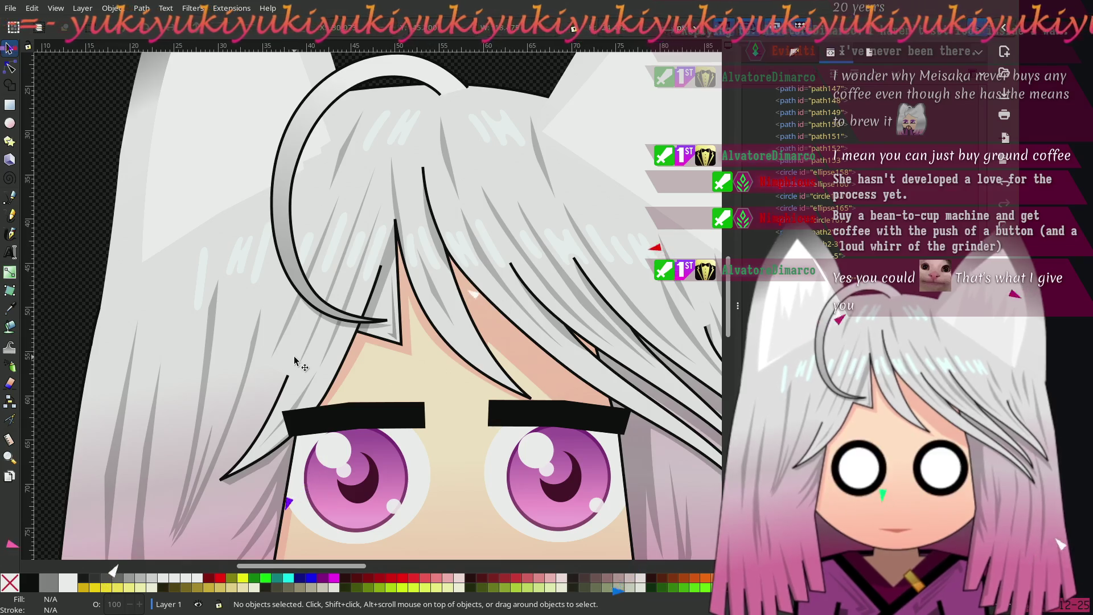
pyautogui.moveTo(296, 362); pyautogui.dragTo(309, 334)
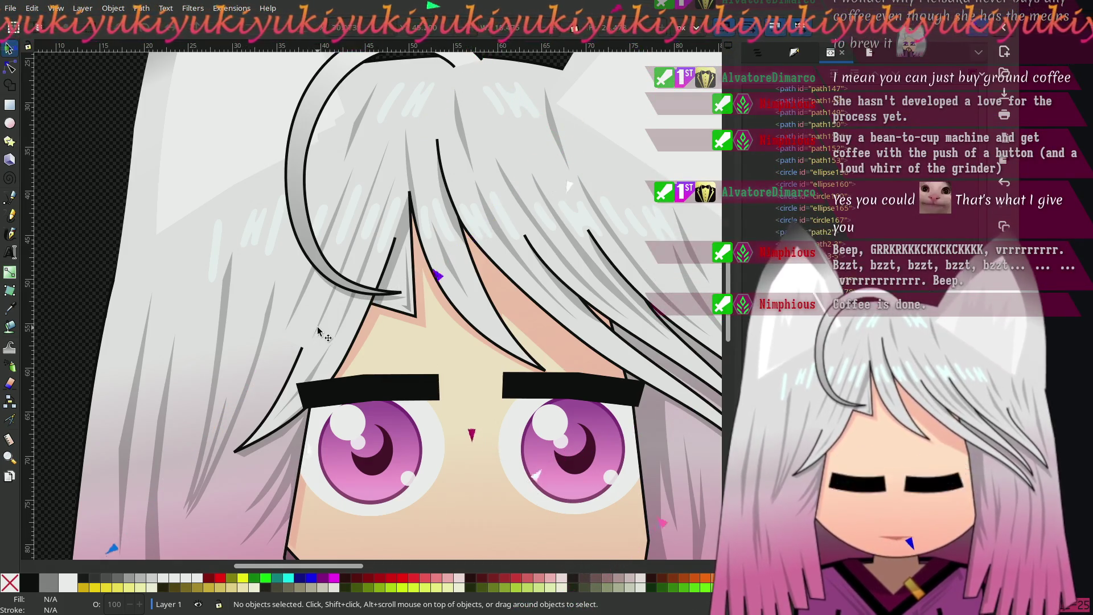
pyautogui.moveTo(329, 336)
pyautogui.mouseDown()
pyautogui.moveTo(318, 422)
pyautogui.moveTo(328, 307)
pyautogui.mouseUp()
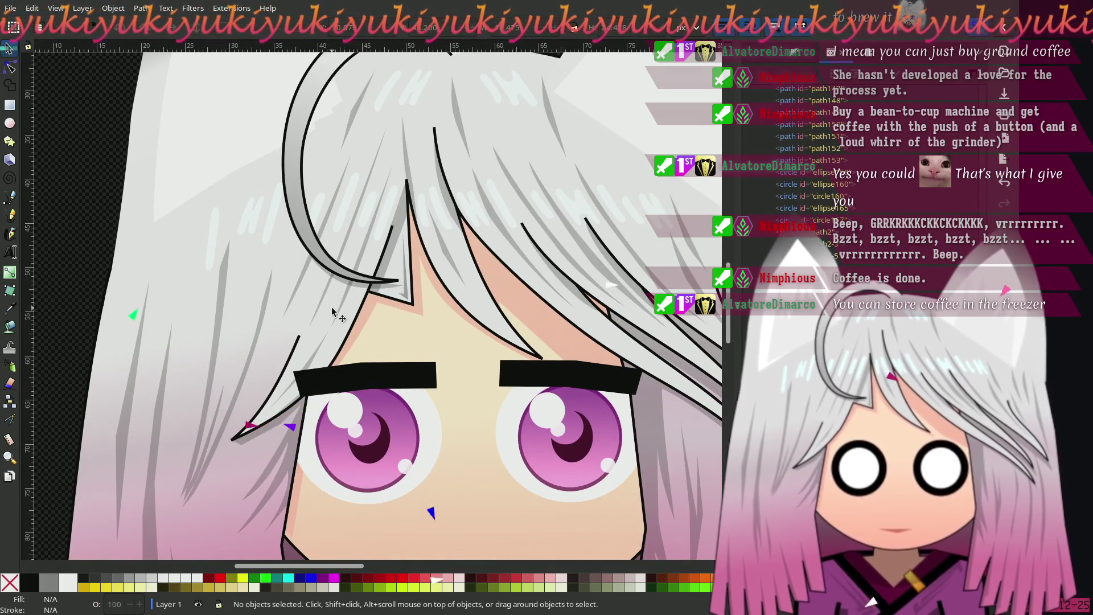
pyautogui.moveTo(331, 317)
pyautogui.mouseDown()
pyautogui.moveTo(409, 233)
pyautogui.moveTo(354, 322)
pyautogui.moveTo(285, 361)
pyautogui.moveTo(273, 361)
pyautogui.moveTo(278, 350)
pyautogui.mouseUp()
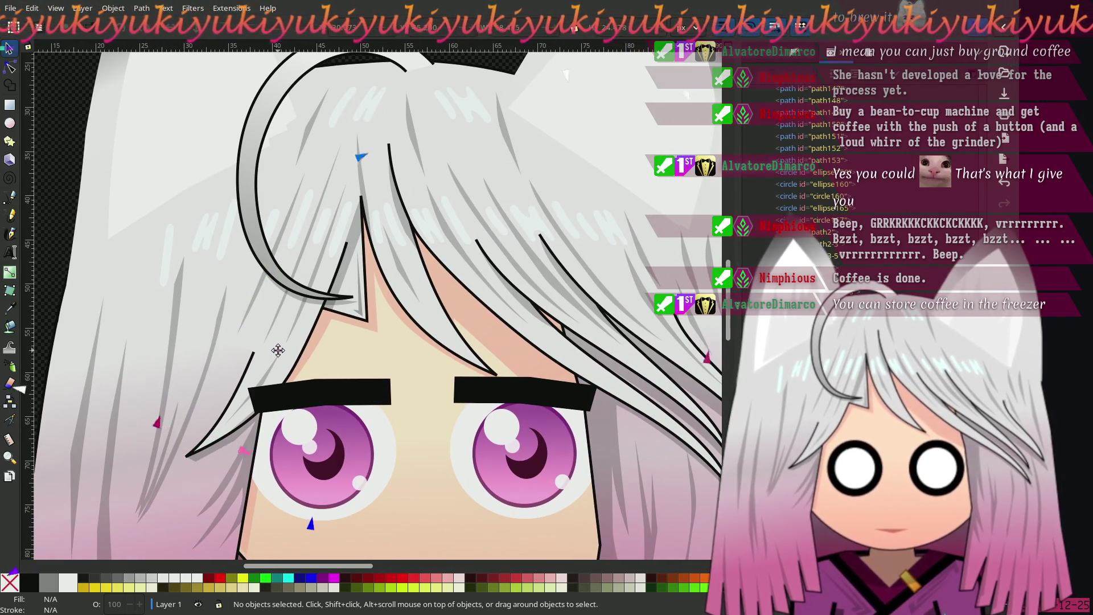
pyautogui.moveTo(292, 345); pyautogui.dragTo(300, 363)
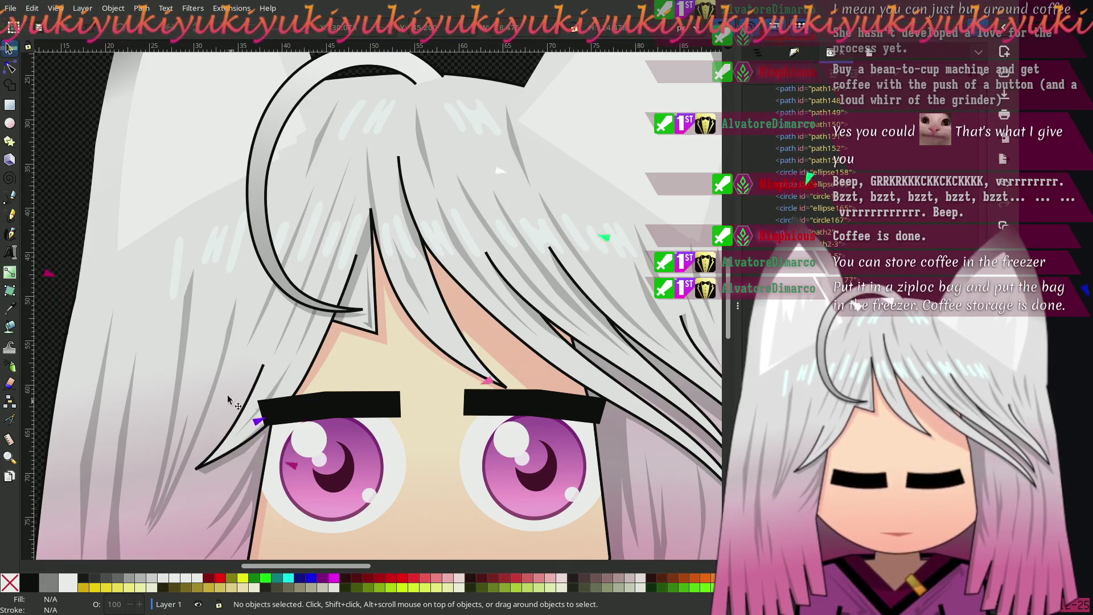
pyautogui.scroll(-2, 227, 348)
pyautogui.hscroll(-1, 228, 348)
pyautogui.hscroll(1, 227, 348)
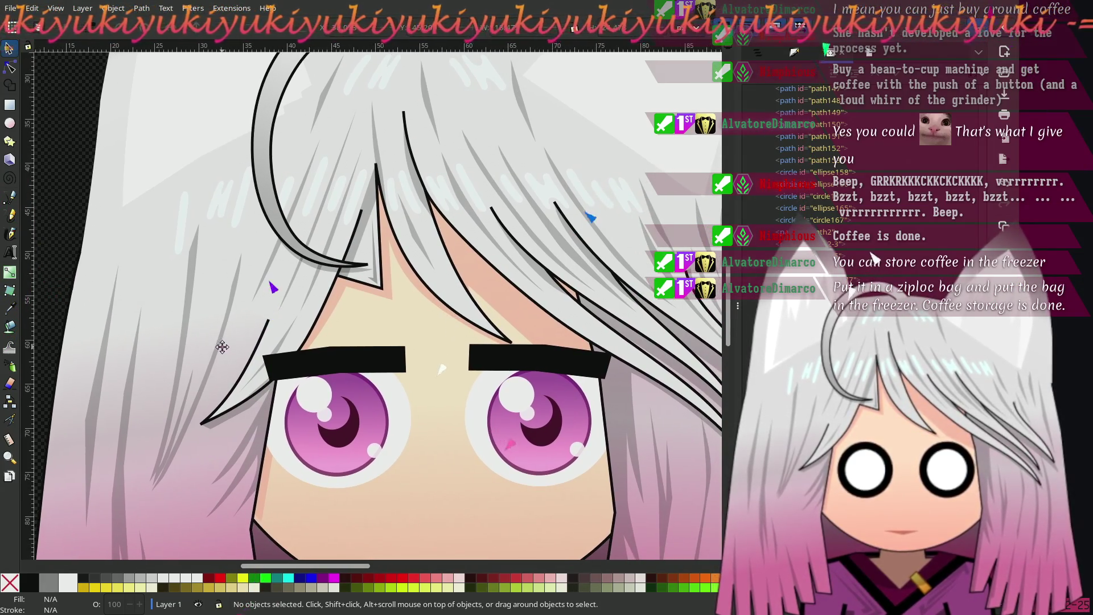
pyautogui.hscroll(1, 217, 349)
pyautogui.scroll(1, 214, 350)
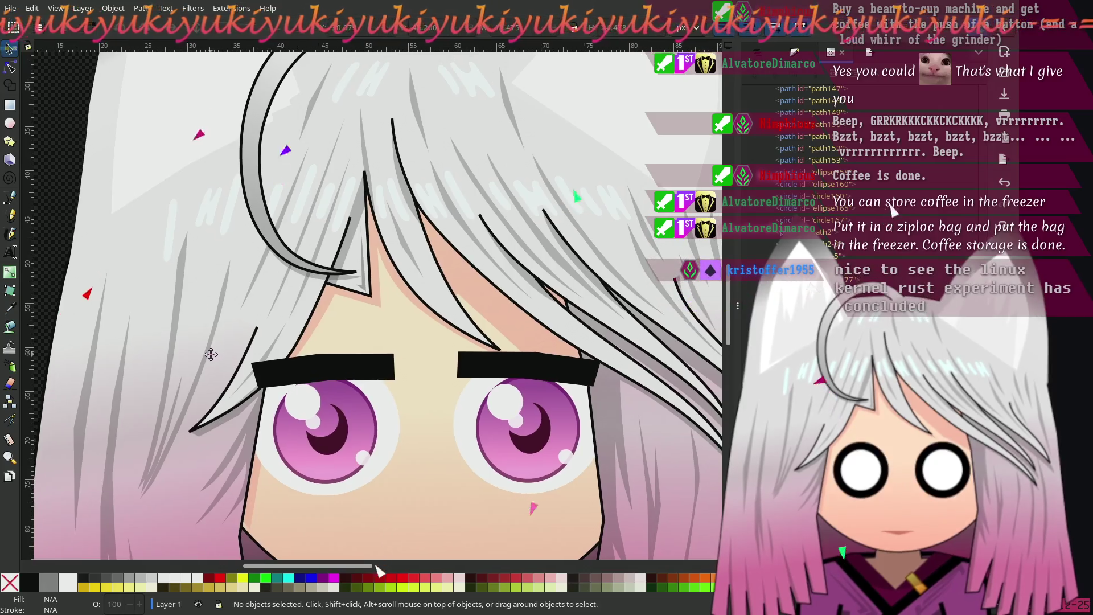
pyautogui.hscroll(1, 203, 361)
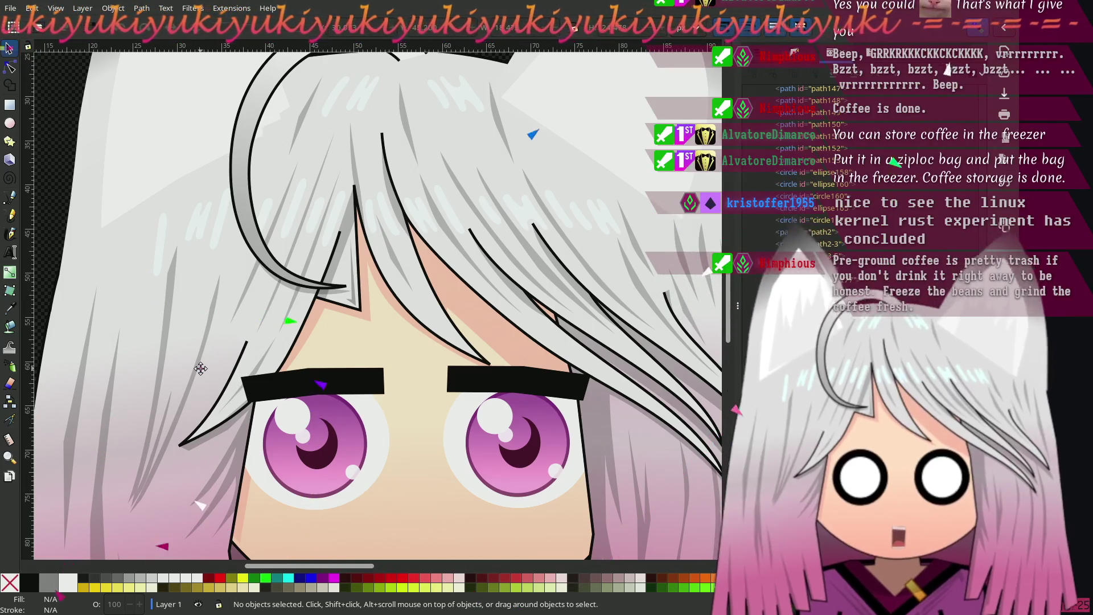
pyautogui.scroll(1, 201, 371)
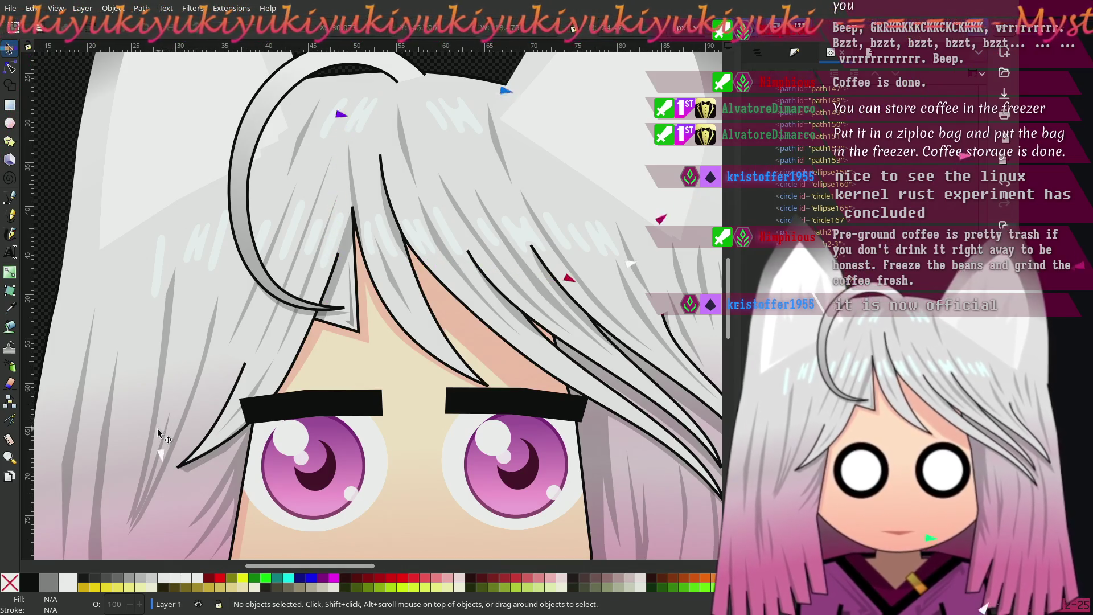
pyautogui.moveTo(154, 444); pyautogui.dragTo(212, 336)
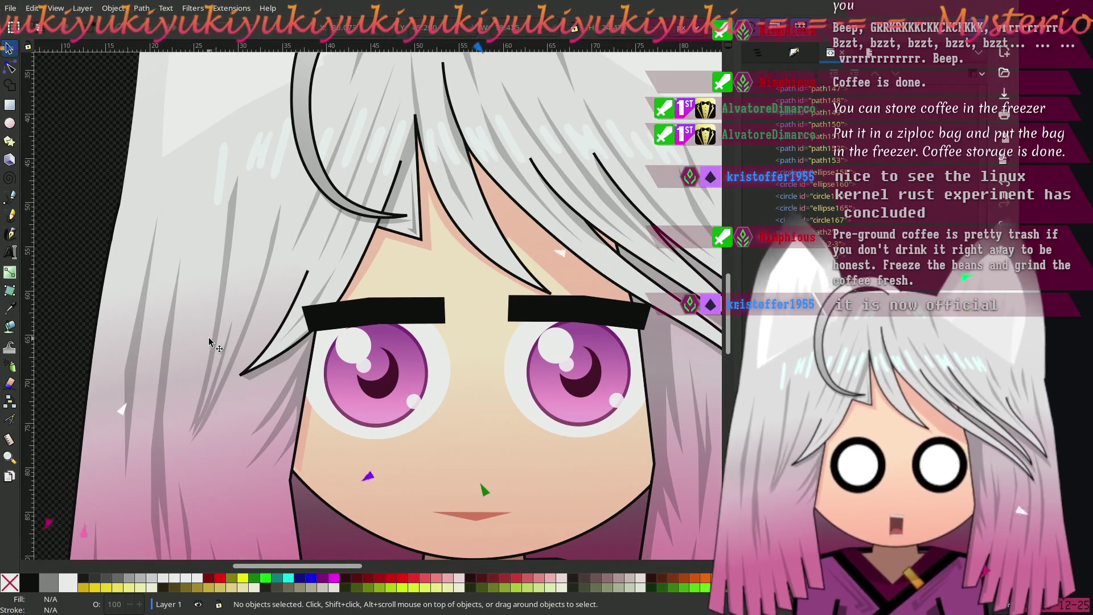
pyautogui.scroll(-2, 204, 344)
pyautogui.moveTo(203, 344)
pyautogui.mouseDown()
pyautogui.moveTo(246, 384)
pyautogui.moveTo(233, 468)
pyautogui.moveTo(233, 354)
pyautogui.mouseUp()
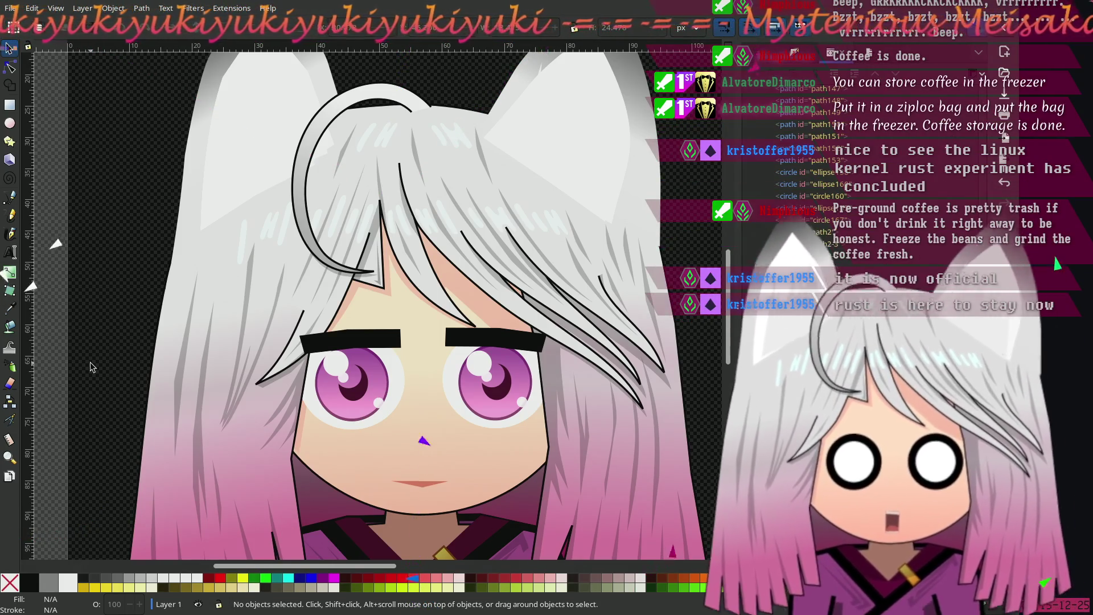
# Step: Pan and zoom in on the face and left eyebrow, then switch to the Node tool
pyautogui.moveTo(97, 358); pyautogui.dragTo(105, 409)
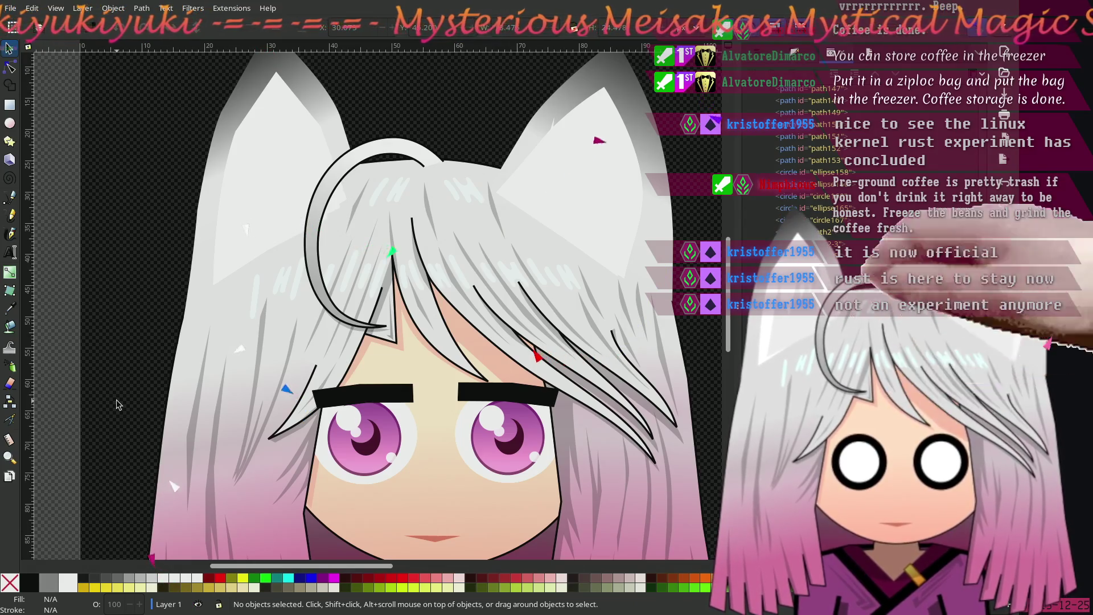
pyautogui.scroll(4, 228, 310)
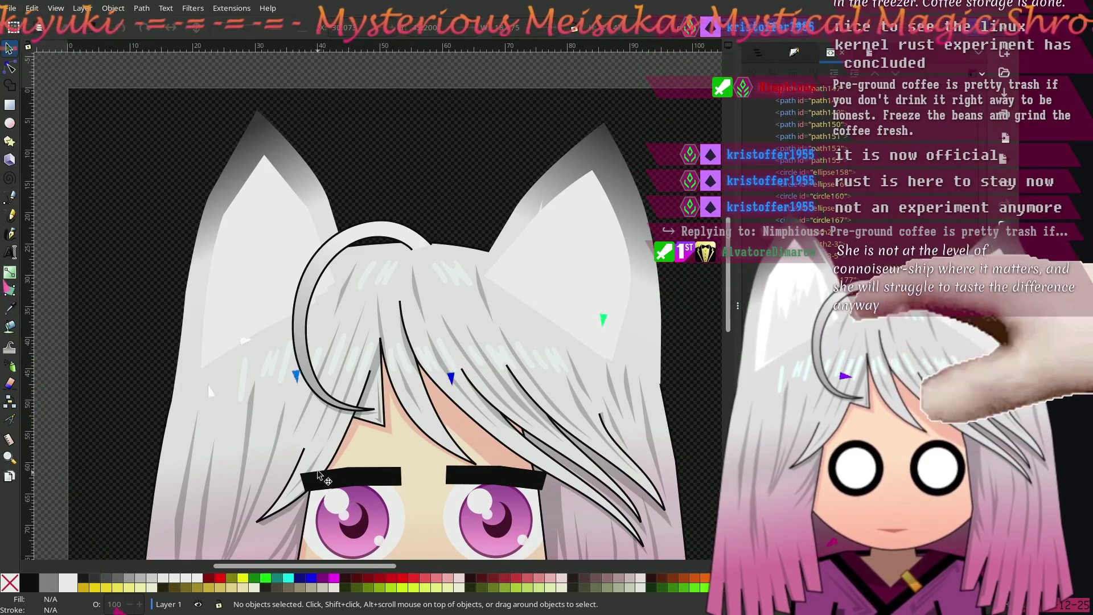
pyautogui.scroll(-4, 365, 444)
pyautogui.hscroll(-3, 364, 445)
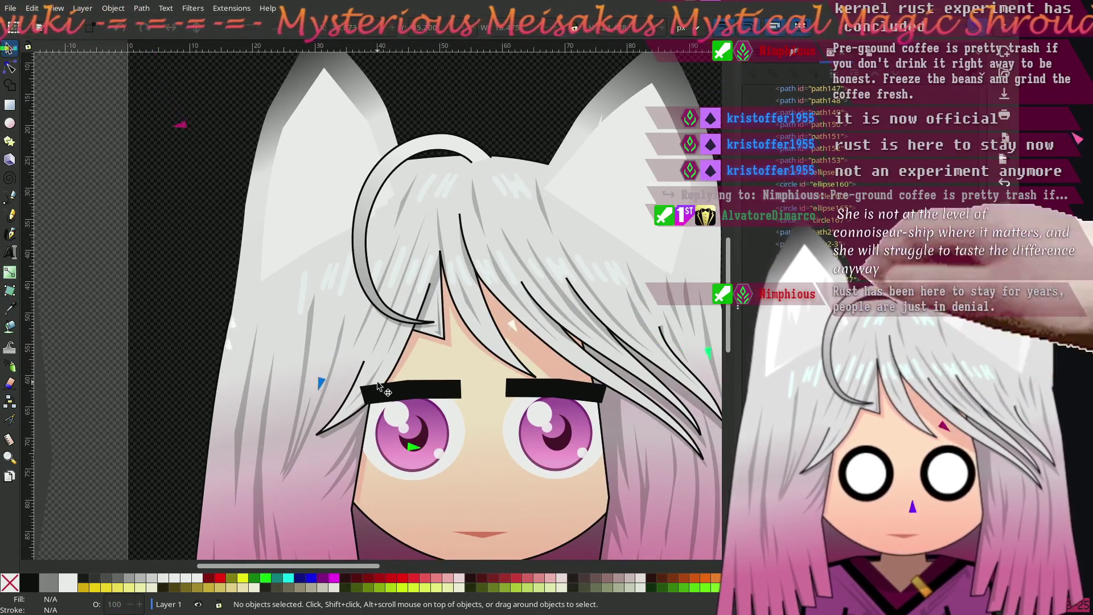
pyautogui.scroll(-2, 421, 367)
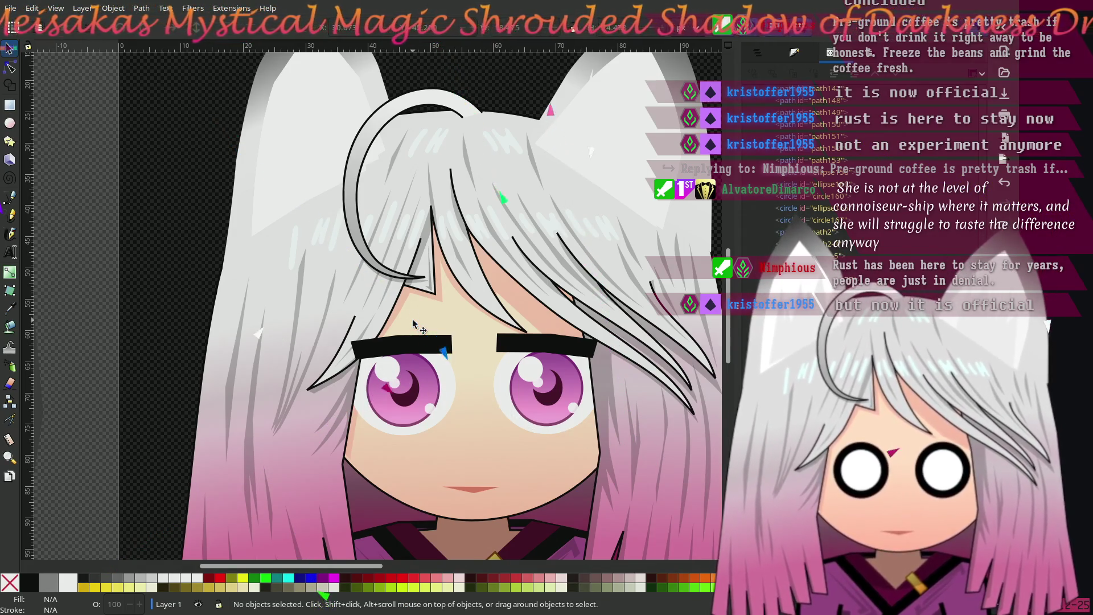
pyautogui.scroll(1, 264, 269)
pyautogui.hscroll(-1, 264, 269)
pyautogui.moveTo(301, 265)
pyautogui.mouseDown()
pyautogui.moveTo(337, 252)
pyautogui.moveTo(229, 256)
pyautogui.moveTo(208, 245)
pyautogui.mouseUp()
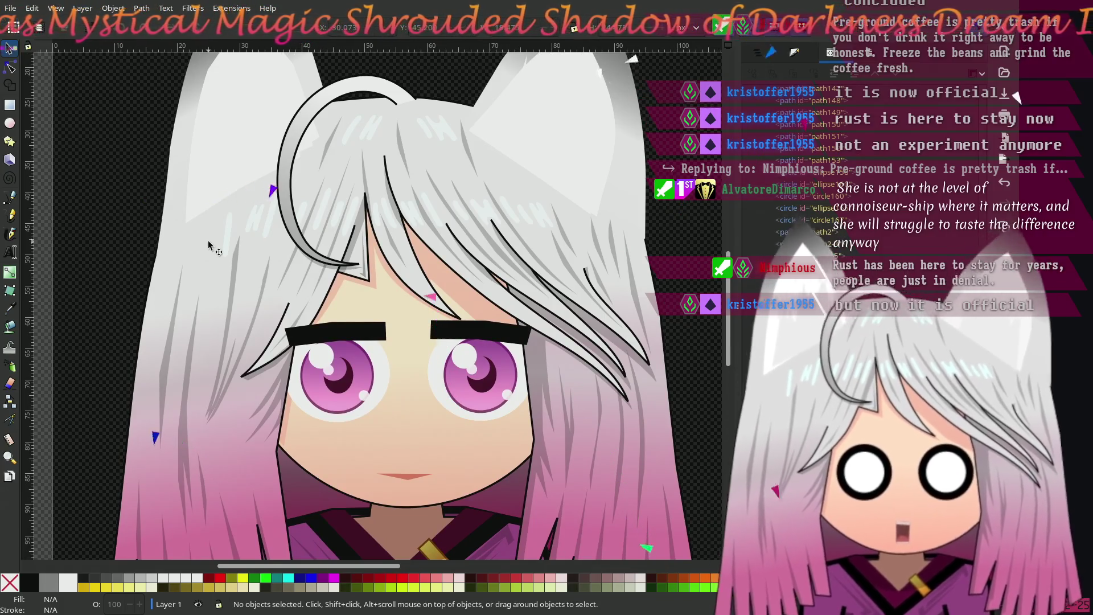
pyautogui.keyDown('ctrl'); pyautogui.scroll(1, 211, 246); pyautogui.keyUp('ctrl')
pyautogui.keyDown('ctrl'); pyautogui.scroll(2, 313, 315); pyautogui.keyUp('ctrl')
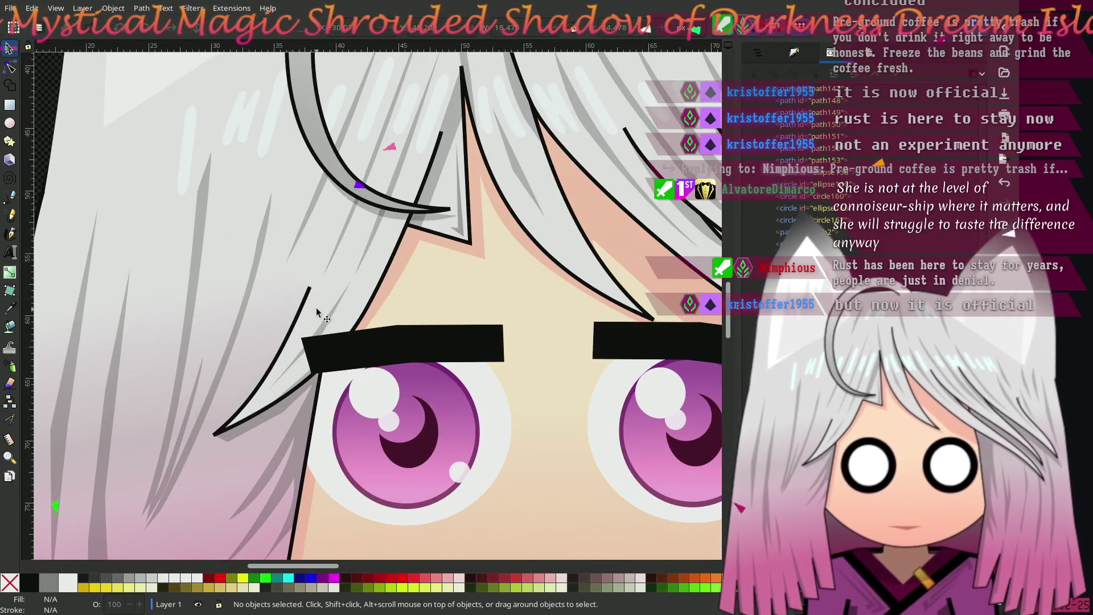
pyautogui.click(10, 66)
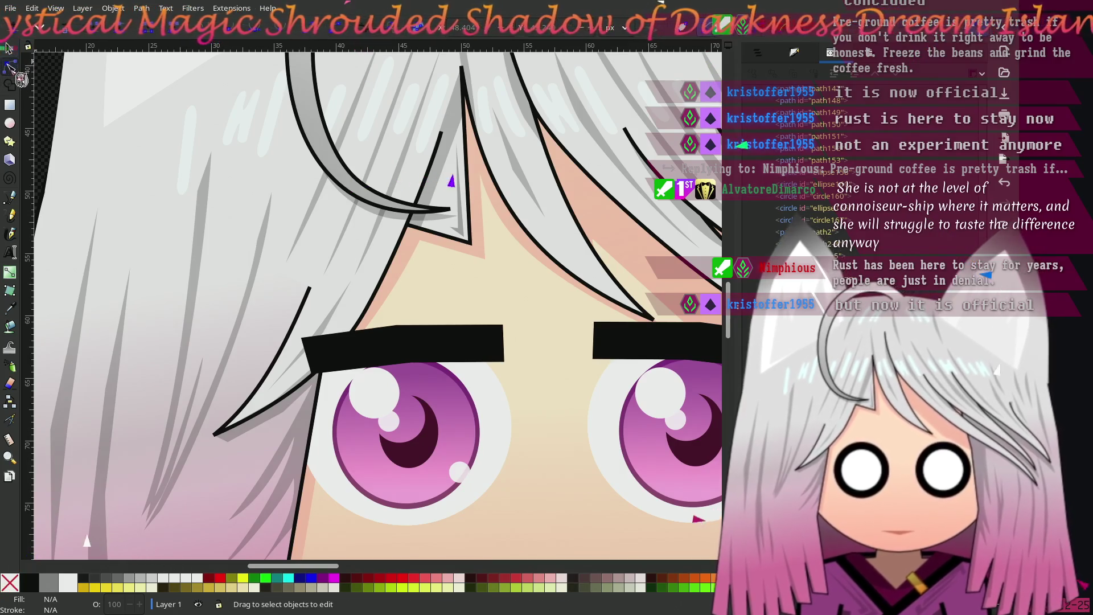
# Step: Pull the left eyebrow strand's end node slightly higher and right, then deselect it
pyautogui.click(303, 306)
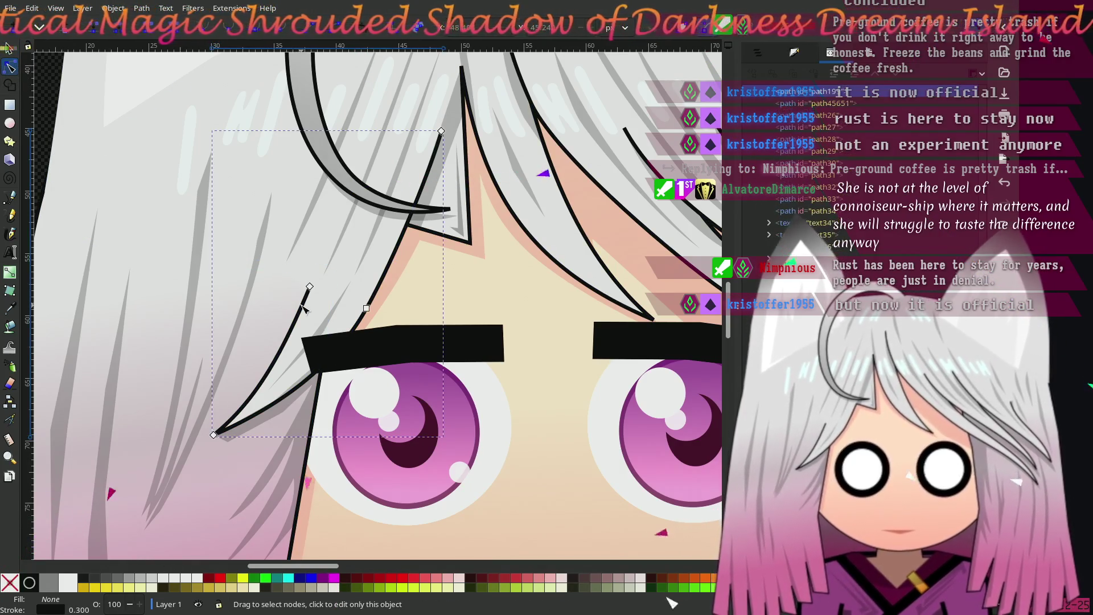
pyautogui.scroll(4, 302, 306)
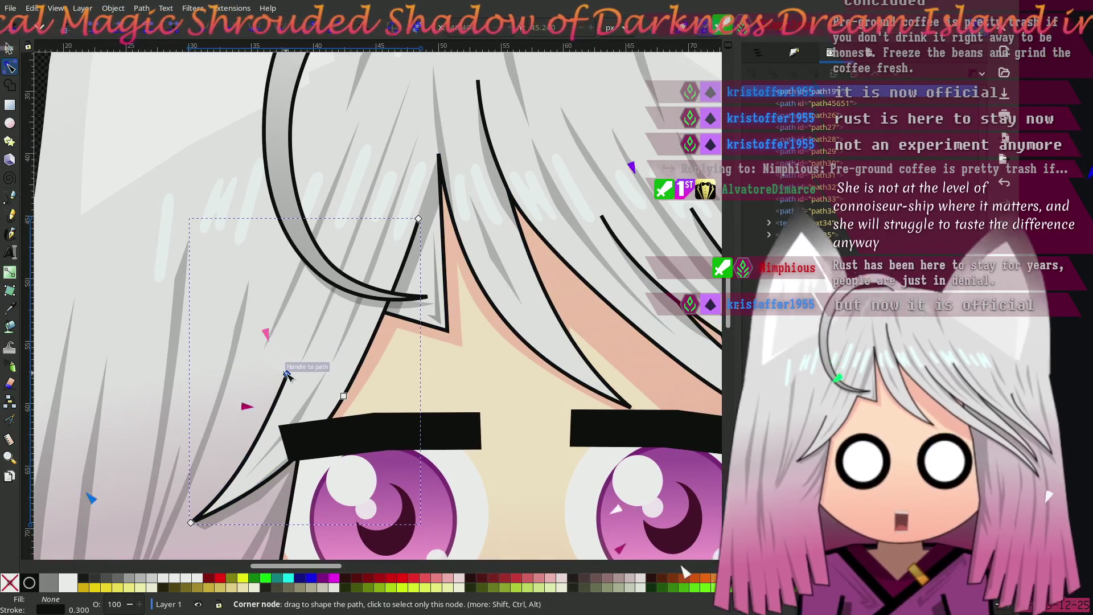
pyautogui.moveTo(287, 376)
pyautogui.mouseDown()
pyautogui.moveTo(322, 290)
pyautogui.moveTo(288, 294)
pyautogui.moveTo(330, 298)
pyautogui.moveTo(345, 232)
pyautogui.moveTo(314, 331)
pyautogui.moveTo(318, 310)
pyautogui.mouseUp()
pyautogui.hscroll(-4, 385, 315)
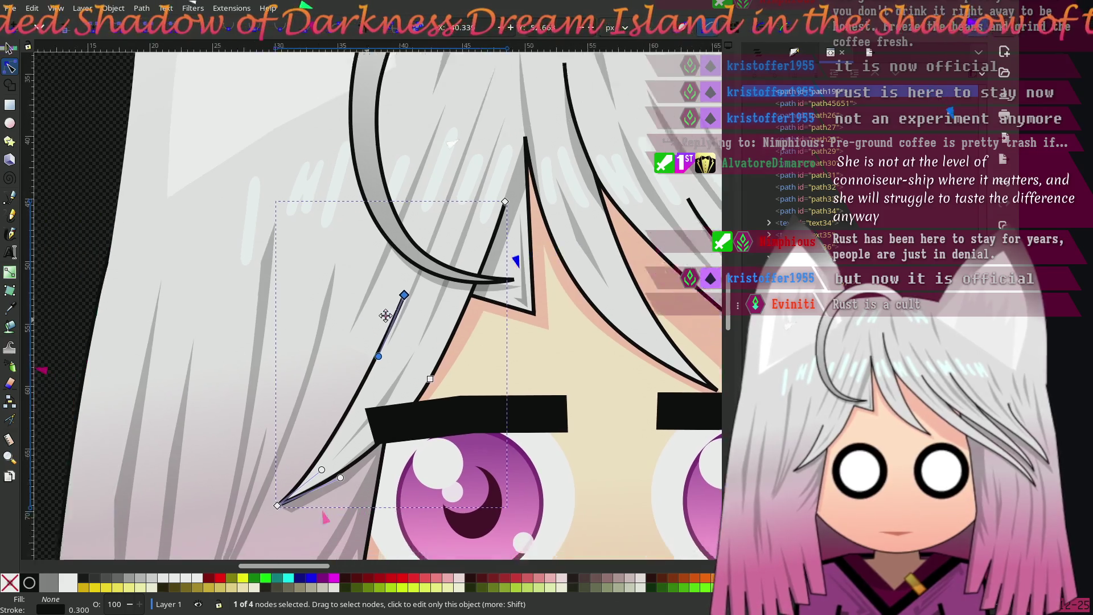
pyautogui.scroll(-1, 386, 315)
pyautogui.click(128, 274)
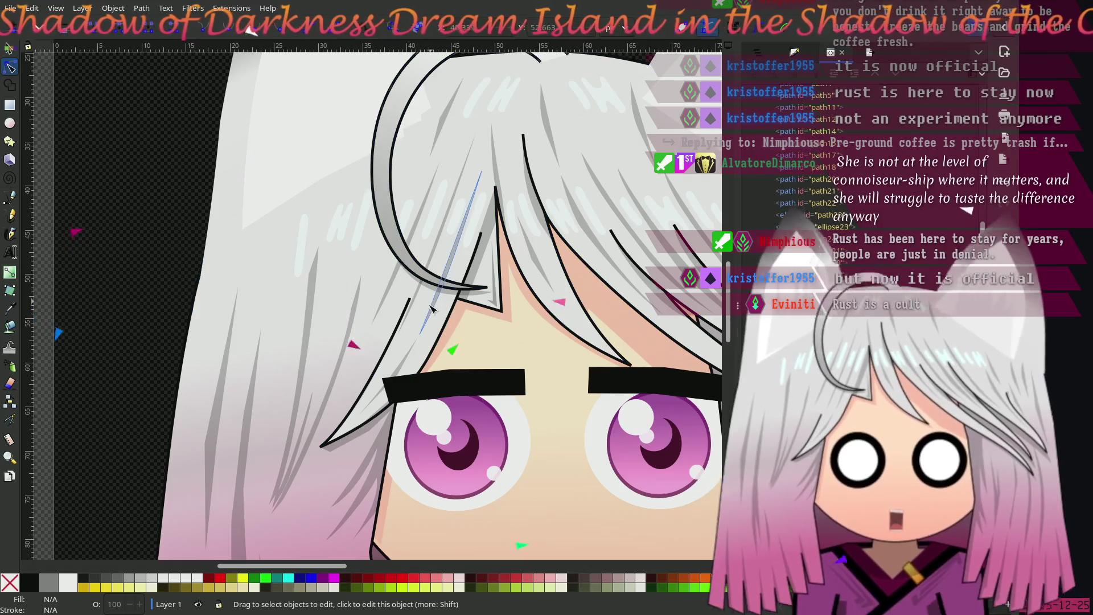
# Step: Pick the next hair strand to edit its path
pyautogui.hscroll(4, 256, 341)
pyautogui.scroll(1, 257, 342)
pyautogui.click(295, 363)
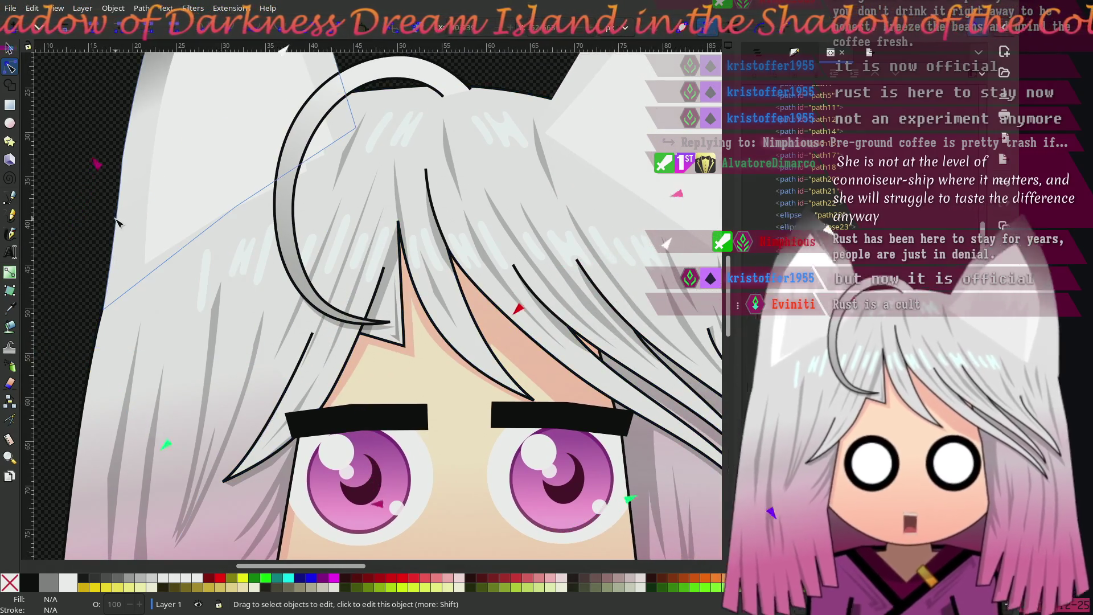
pyautogui.hscroll(-4, 271, 241)
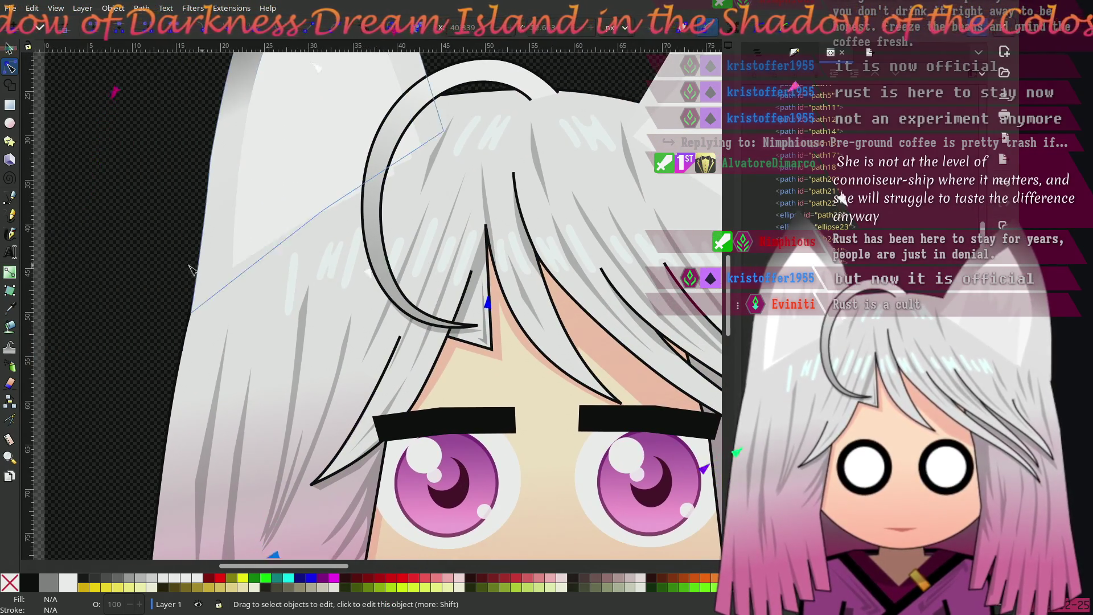
pyautogui.hscroll(2, 143, 283)
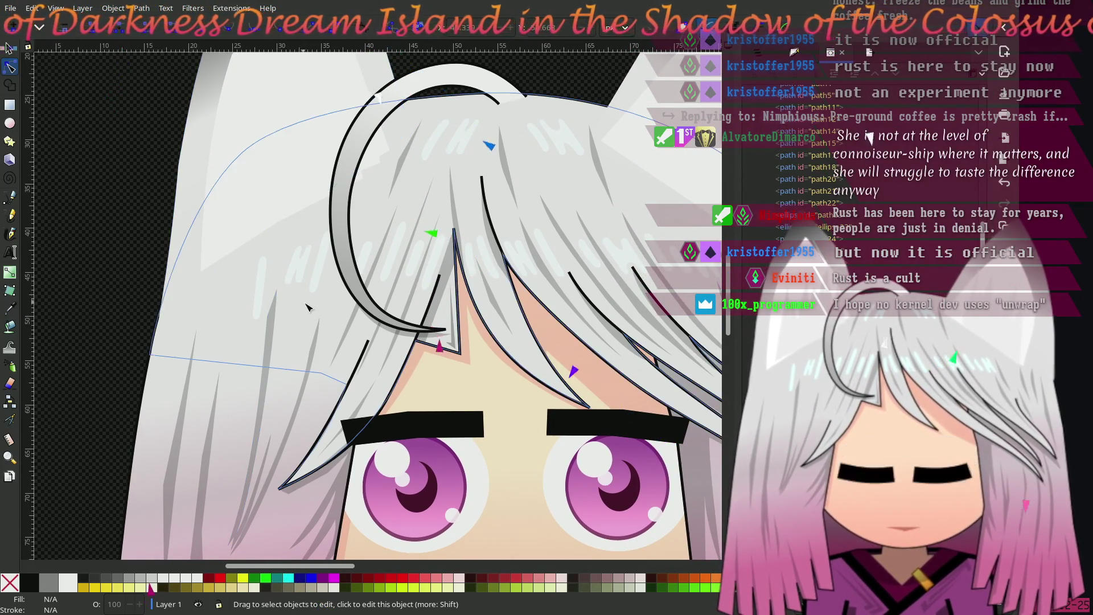
pyautogui.hscroll(3, 236, 284)
pyautogui.scroll(-1, 235, 283)
pyautogui.scroll(-1, 236, 283)
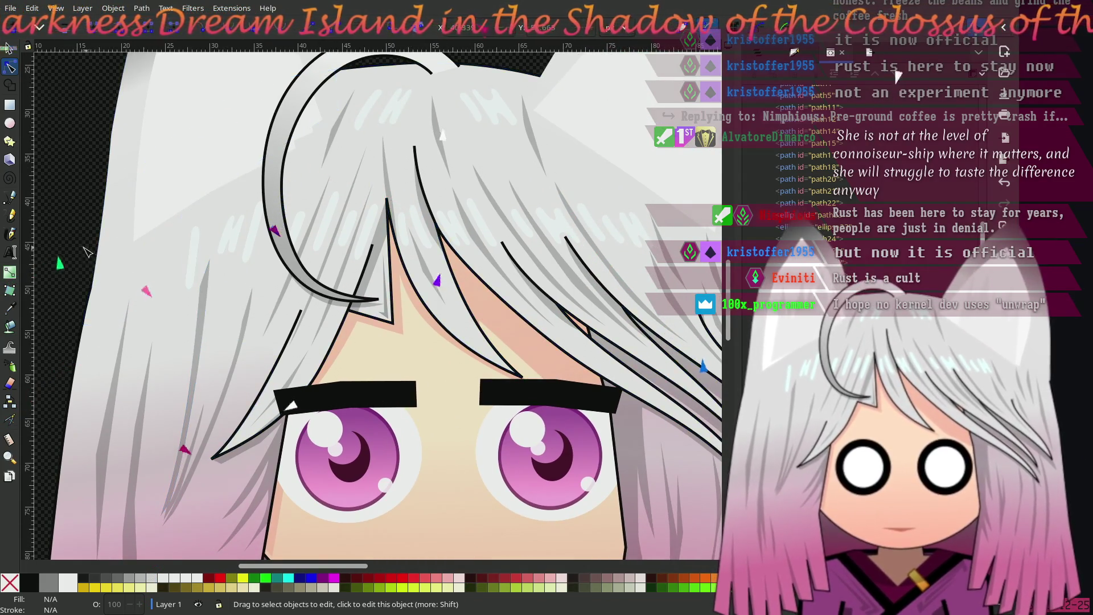
pyautogui.hscroll(-2, 112, 253)
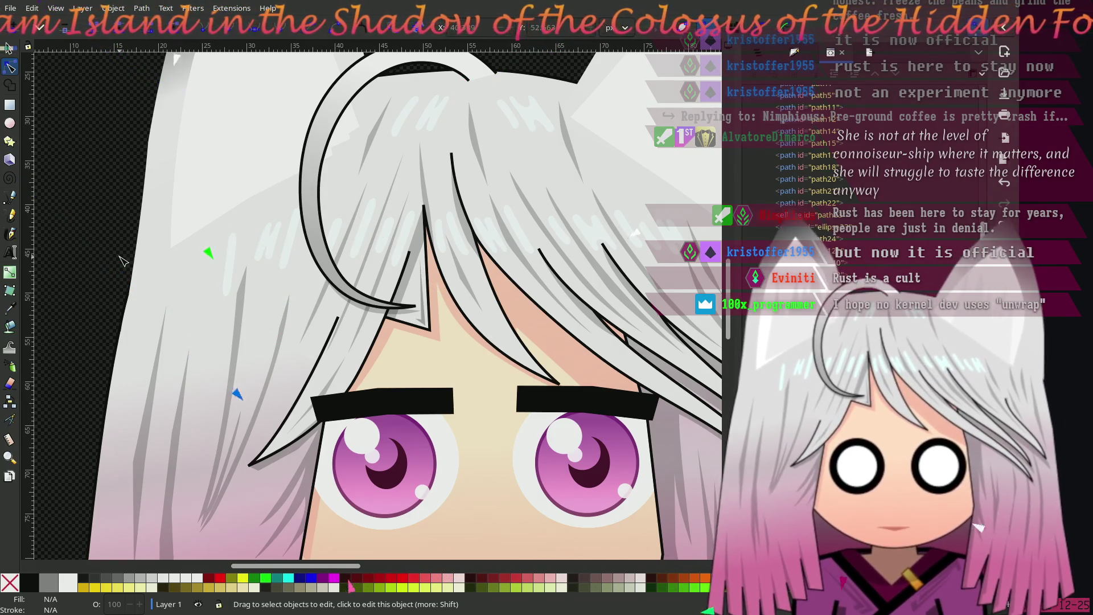
pyautogui.scroll(2, 123, 261)
pyautogui.hscroll(1, 94, 271)
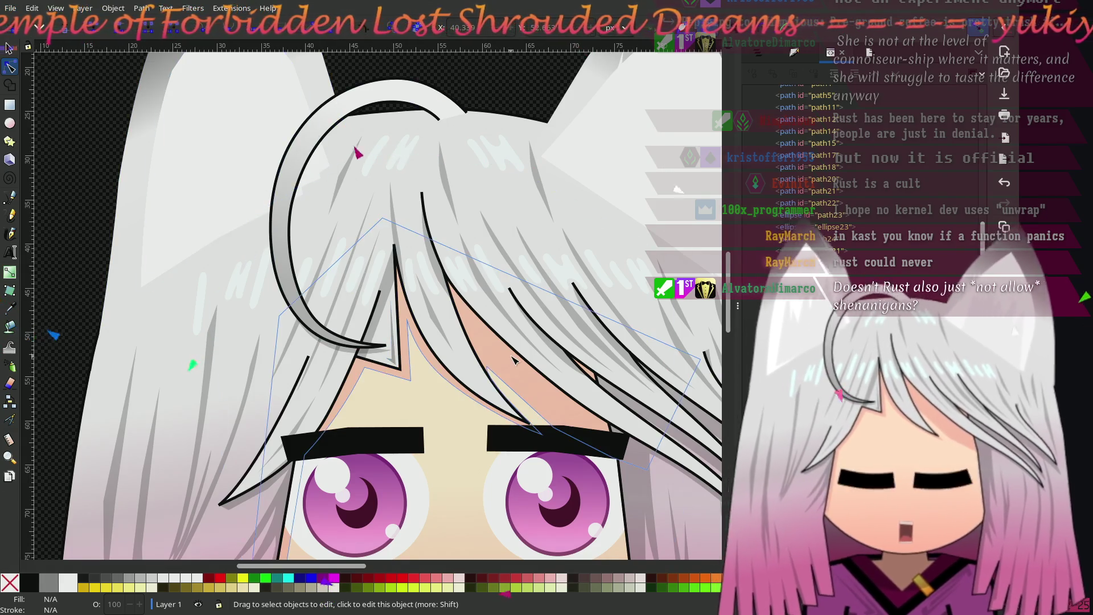
pyautogui.scroll(-5, 450, 268)
pyautogui.hscroll(2, 450, 268)
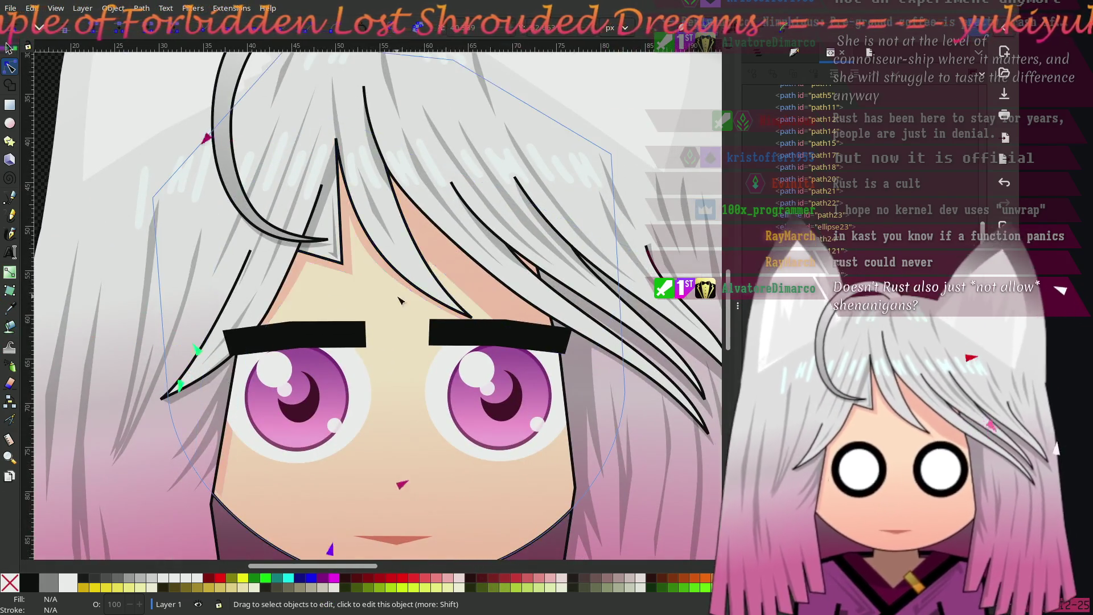
pyautogui.hscroll(-3, 462, 294)
pyautogui.scroll(1, 461, 293)
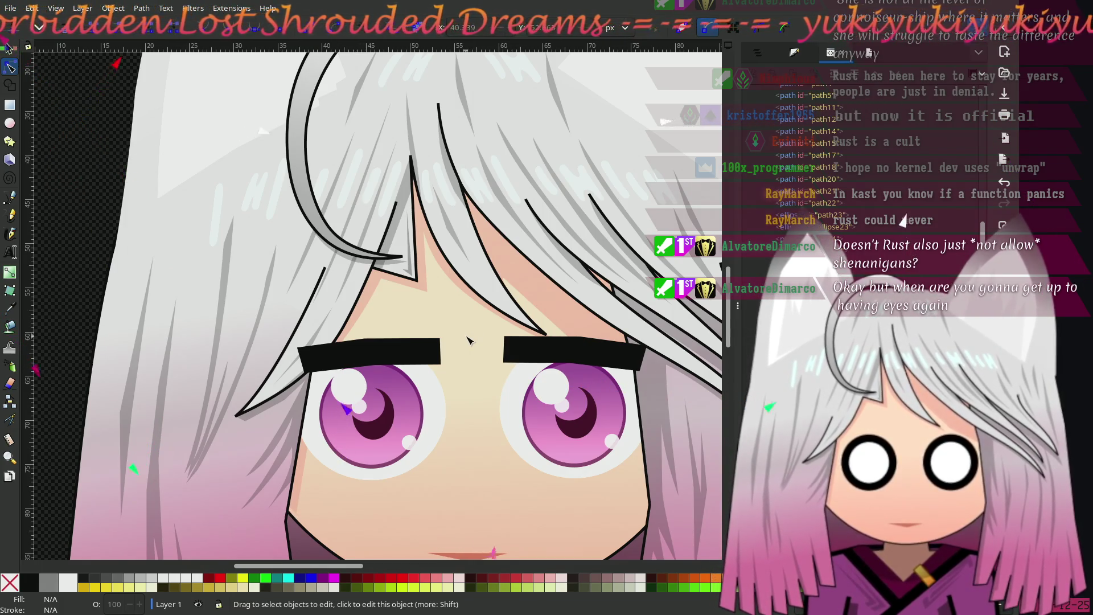
pyautogui.keyDown('ctrl'); pyautogui.scroll(-1, 467, 340); pyautogui.keyUp('ctrl')
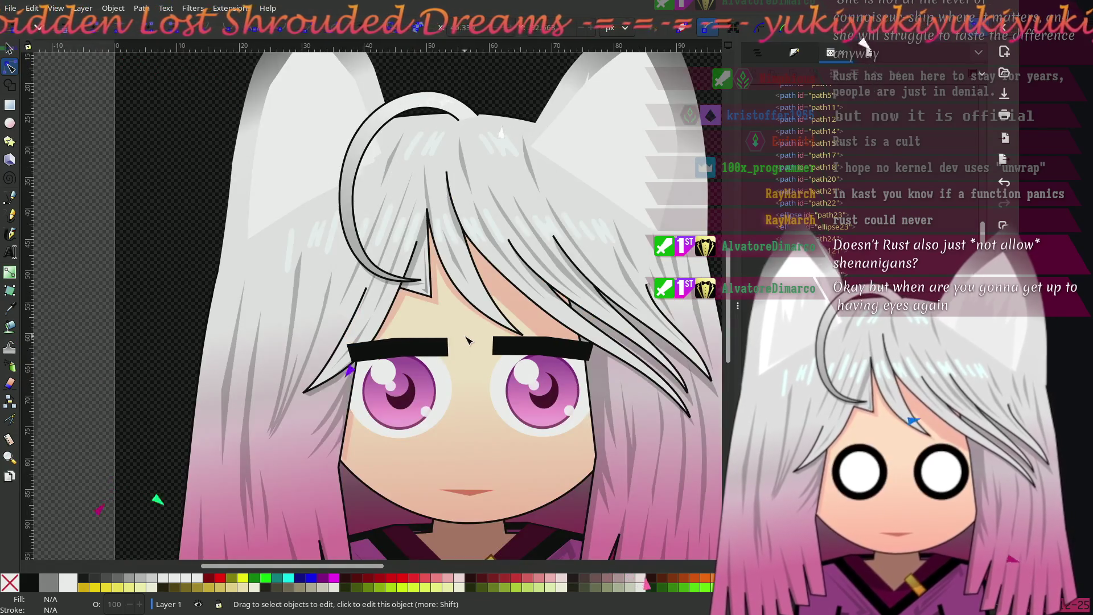
pyautogui.moveTo(465, 344)
pyautogui.mouseDown()
pyautogui.moveTo(429, 274)
pyautogui.moveTo(445, 325)
pyautogui.mouseUp()
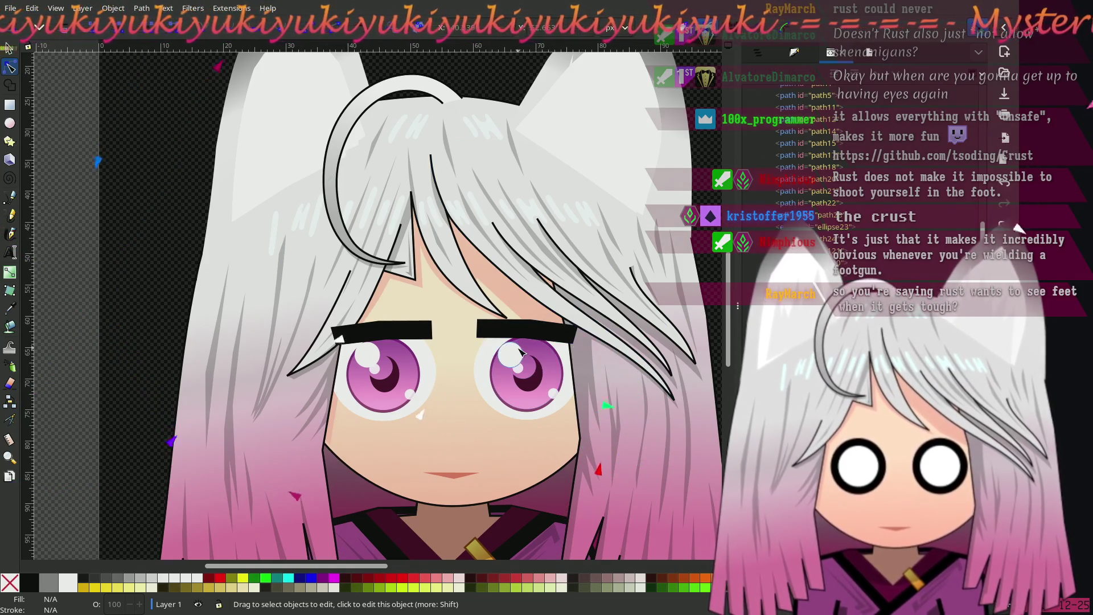
pyautogui.moveTo(518, 347); pyautogui.dragTo(417, 376)
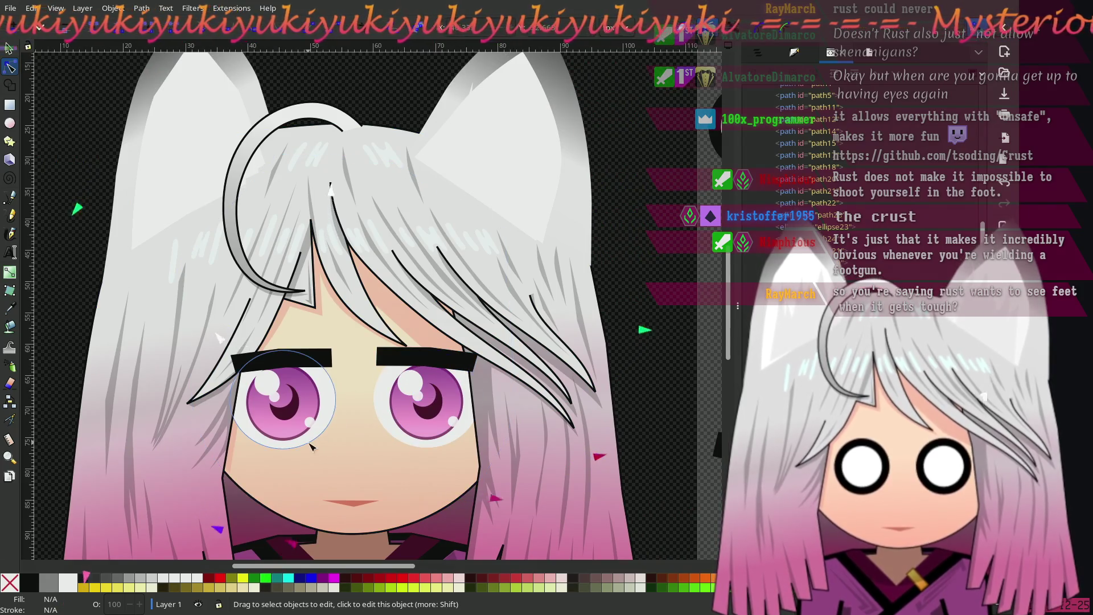
pyautogui.moveTo(313, 443); pyautogui.dragTo(365, 403)
pyautogui.scroll(-1, 365, 403)
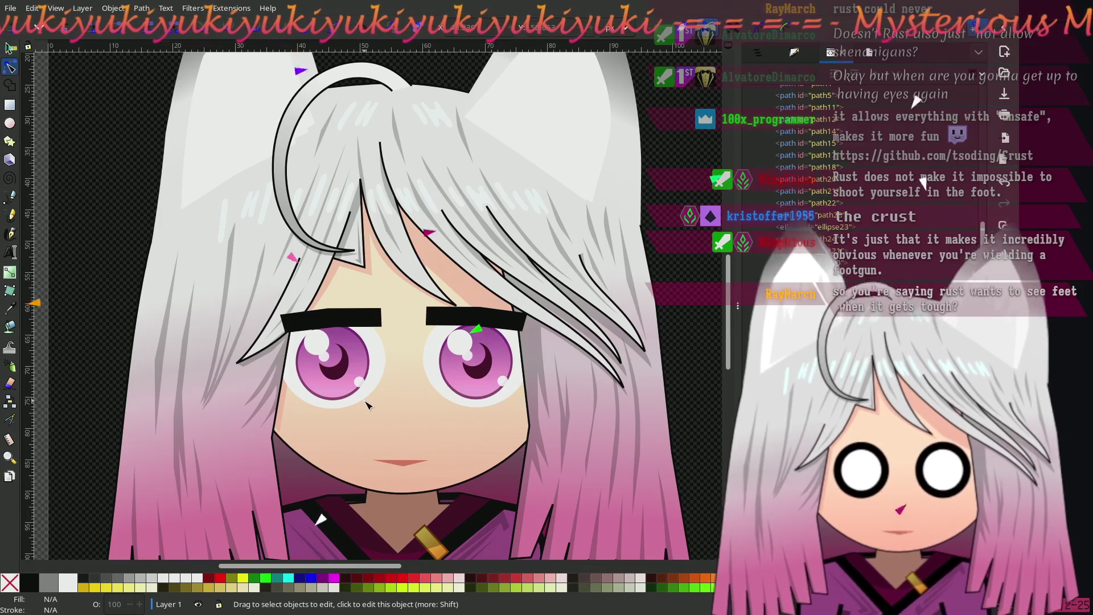
pyautogui.scroll(3, 398, 382)
pyautogui.scroll(-3, 433, 365)
pyautogui.moveTo(440, 360); pyautogui.dragTo(471, 353)
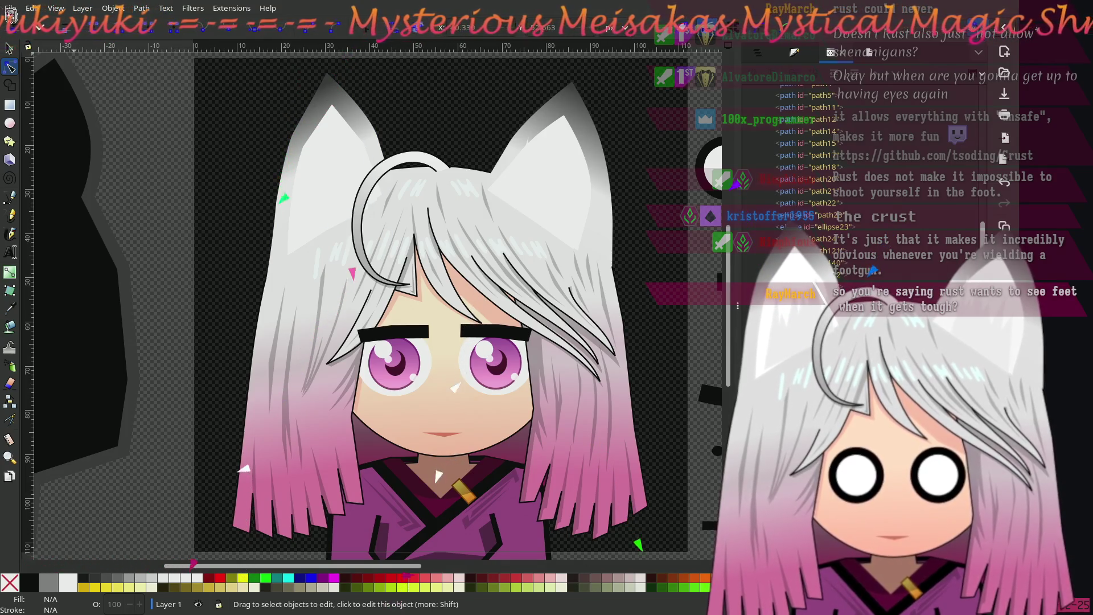
pyautogui.click(10, 8)
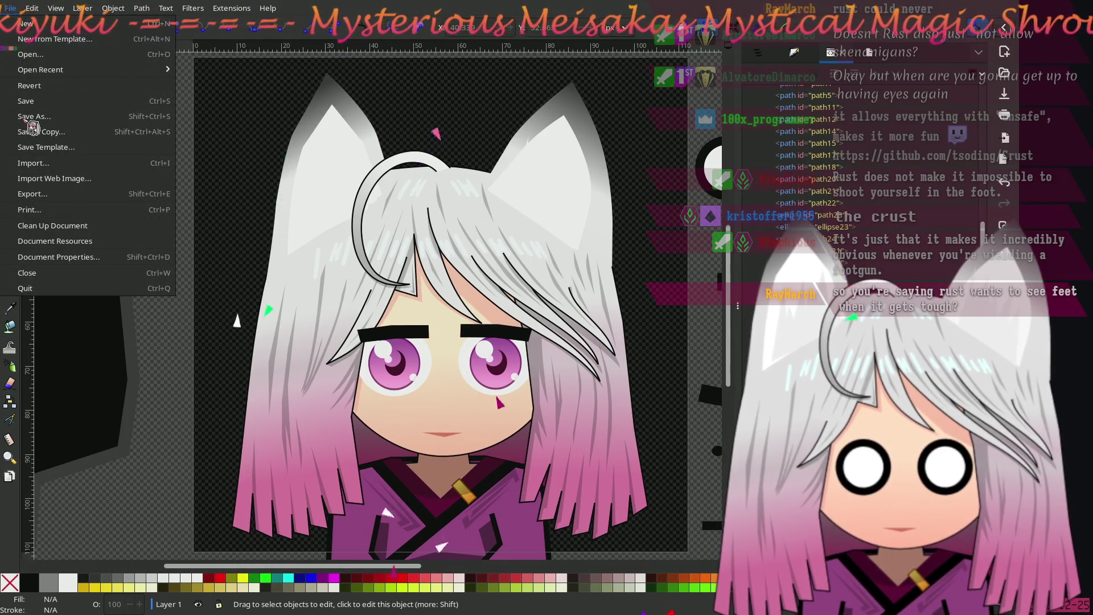
# Step: Save a copy as meibi-hdb2-st.svg, inserting 2 after 'hdb' in the file name
pyautogui.click(32, 128)
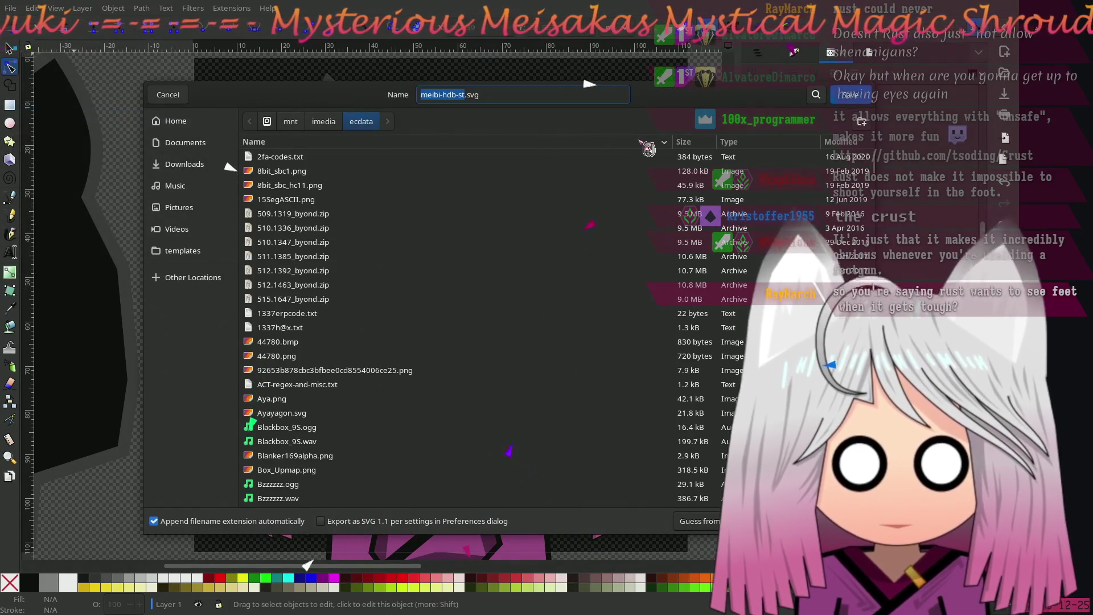
pyautogui.click(457, 95)
pyautogui.write('2')
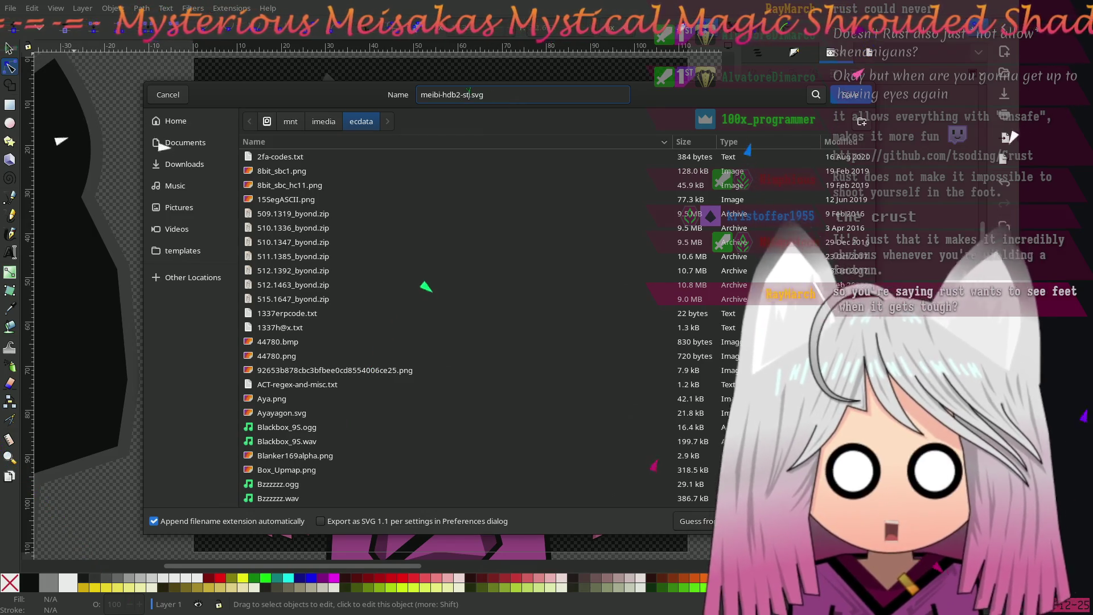
pyautogui.click(852, 100)
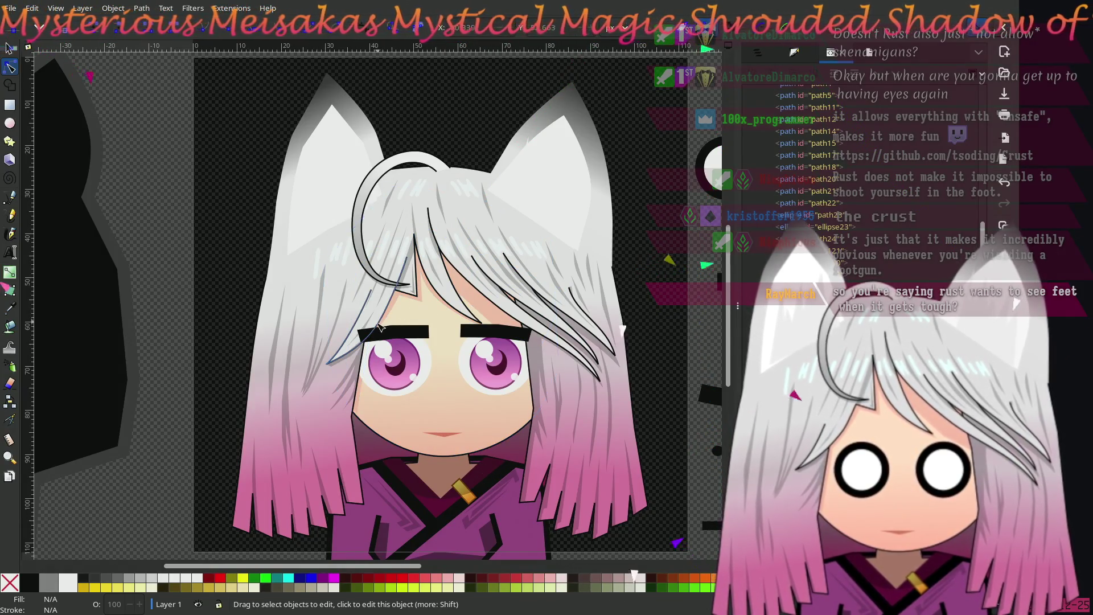
# Step: Switch the docked panel from the XML Editor to Export for a 448 px, 384 DPI page image
pyautogui.moveTo(242, 305)
pyautogui.mouseDown()
pyautogui.moveTo(228, 327)
pyautogui.moveTo(214, 312)
pyautogui.mouseUp()
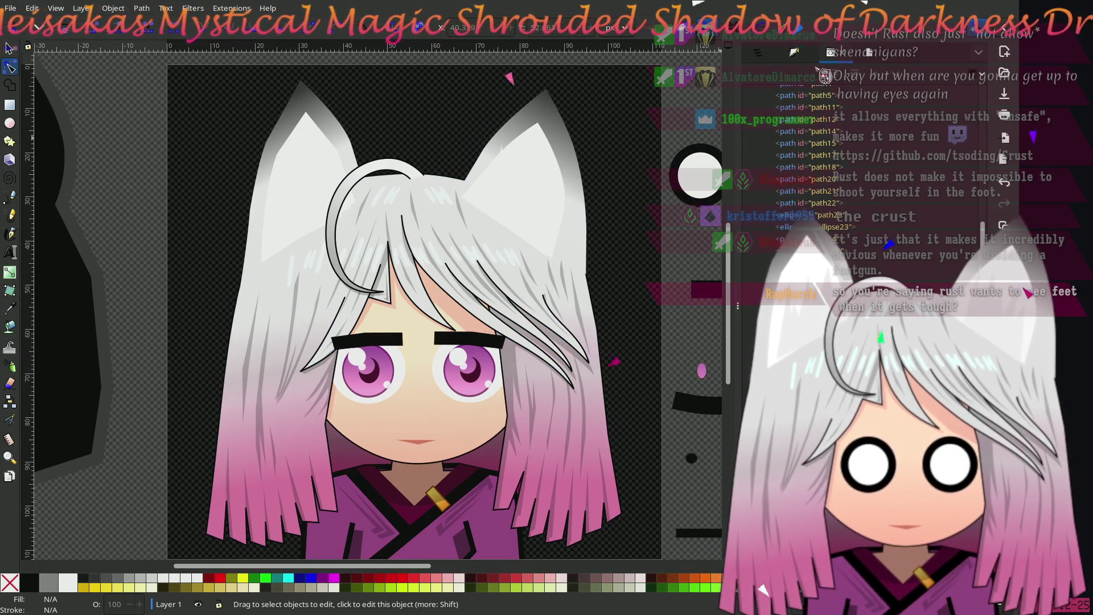
pyautogui.click(795, 53)
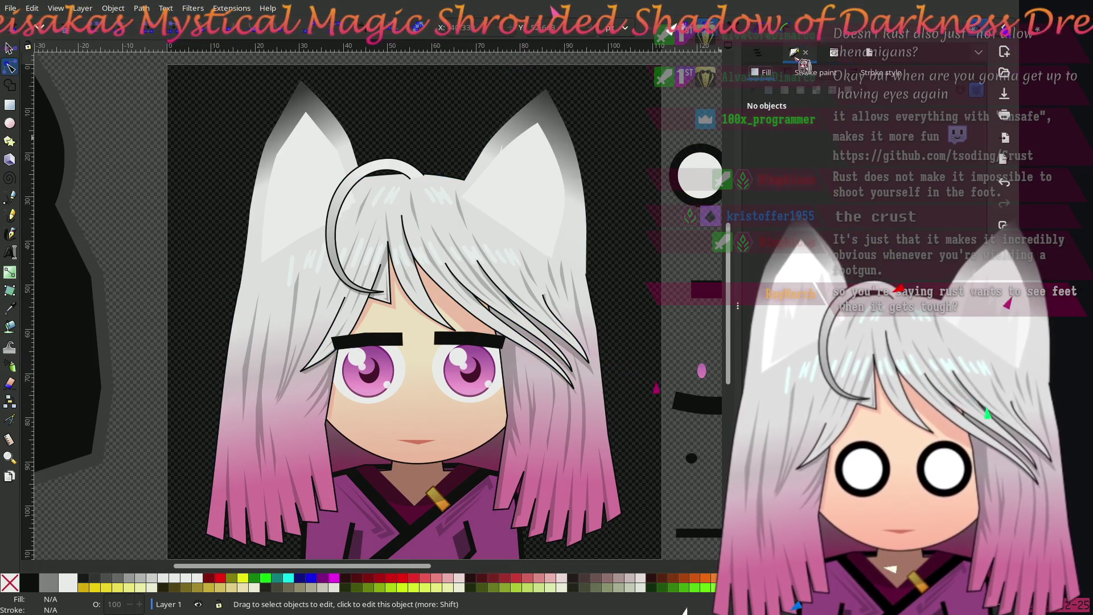
pyautogui.click(868, 53)
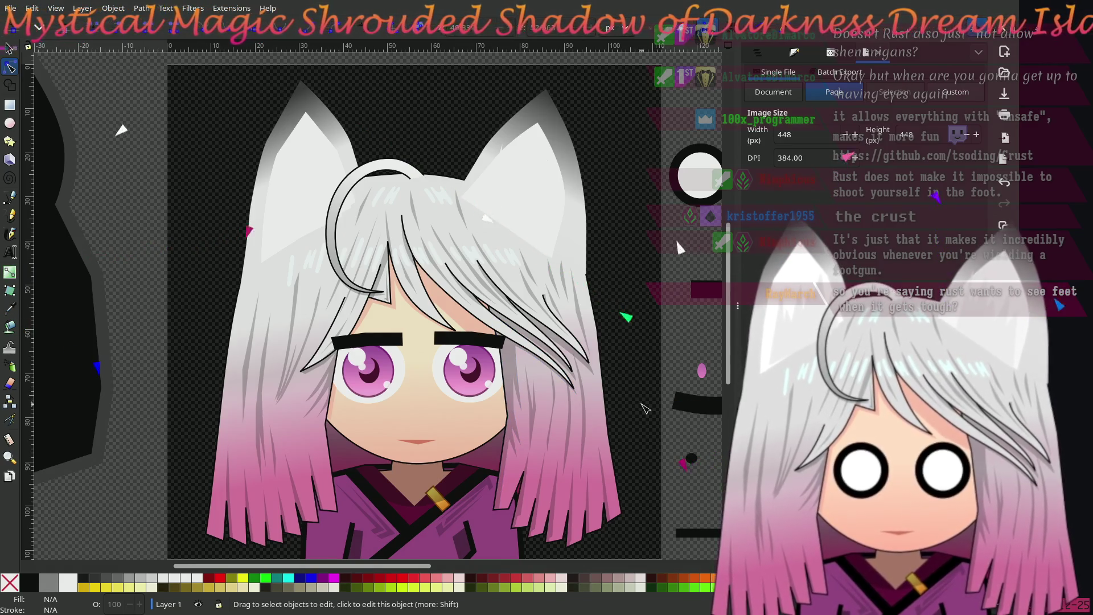
pyautogui.hscroll(2, 645, 409)
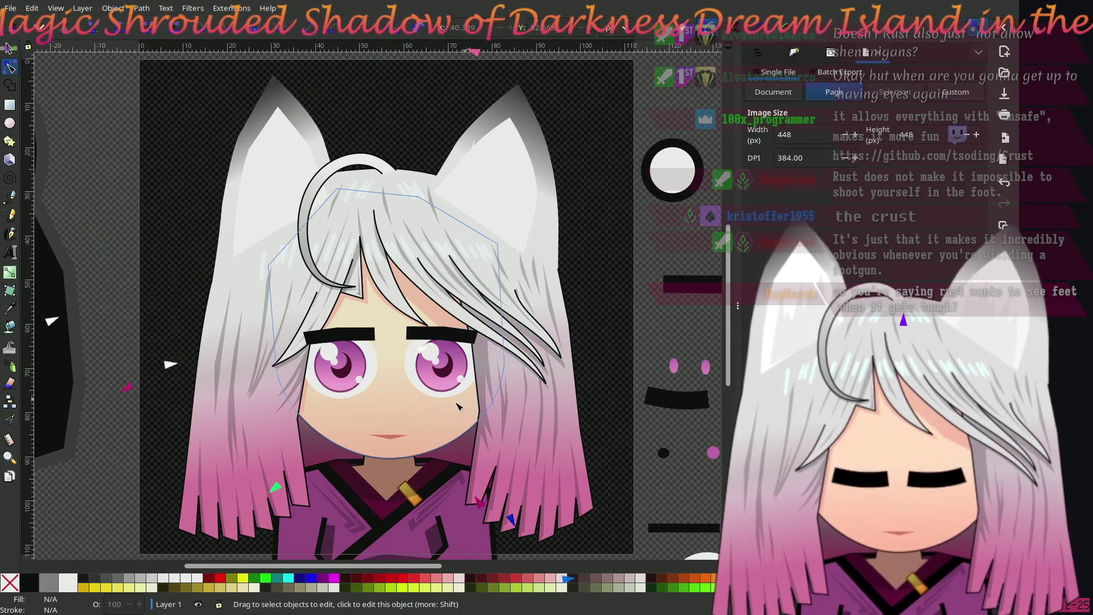
pyautogui.scroll(-2, 380, 405)
# Step: Select the thin closed mouth line on the face
pyautogui.keyDown('ctrl'); pyautogui.scroll(2, 383, 393); pyautogui.keyUp('ctrl')
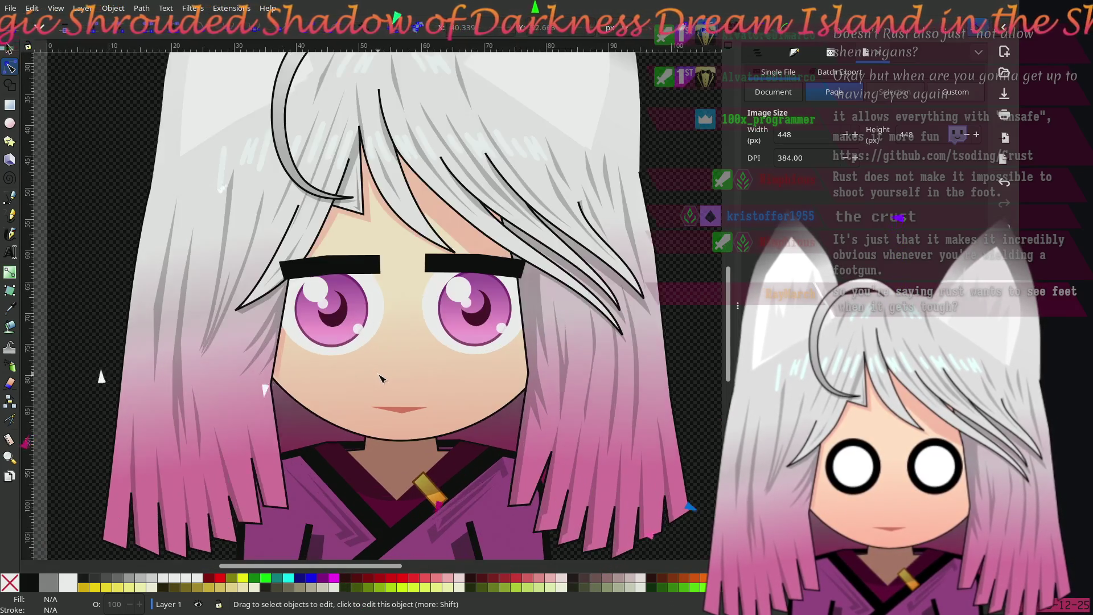
pyautogui.scroll(-1, 388, 380)
pyautogui.hscroll(1, 388, 380)
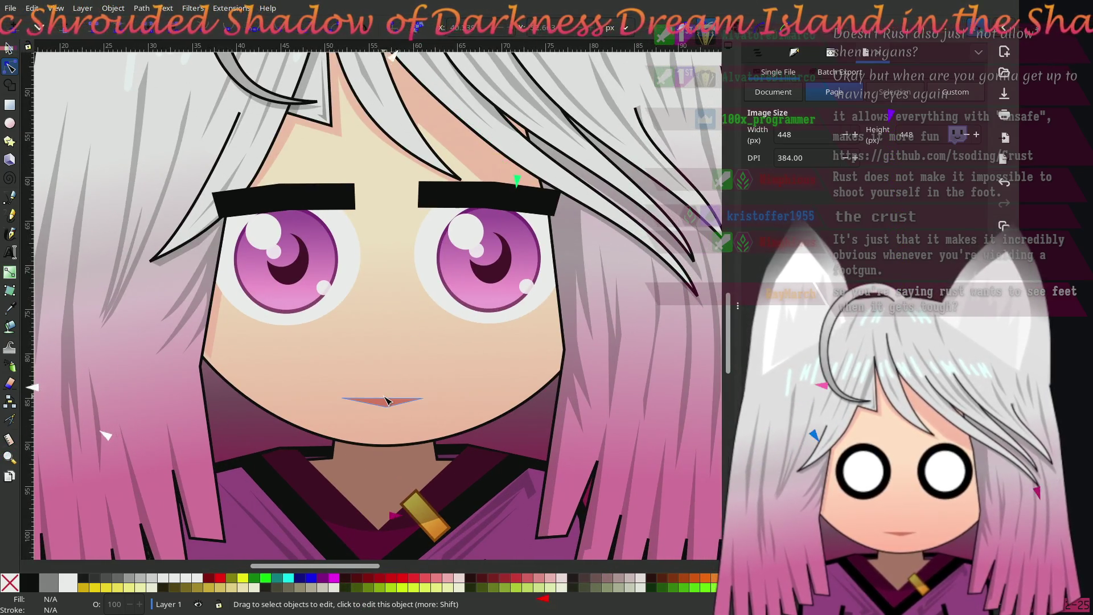
pyautogui.rightClick(387, 401)
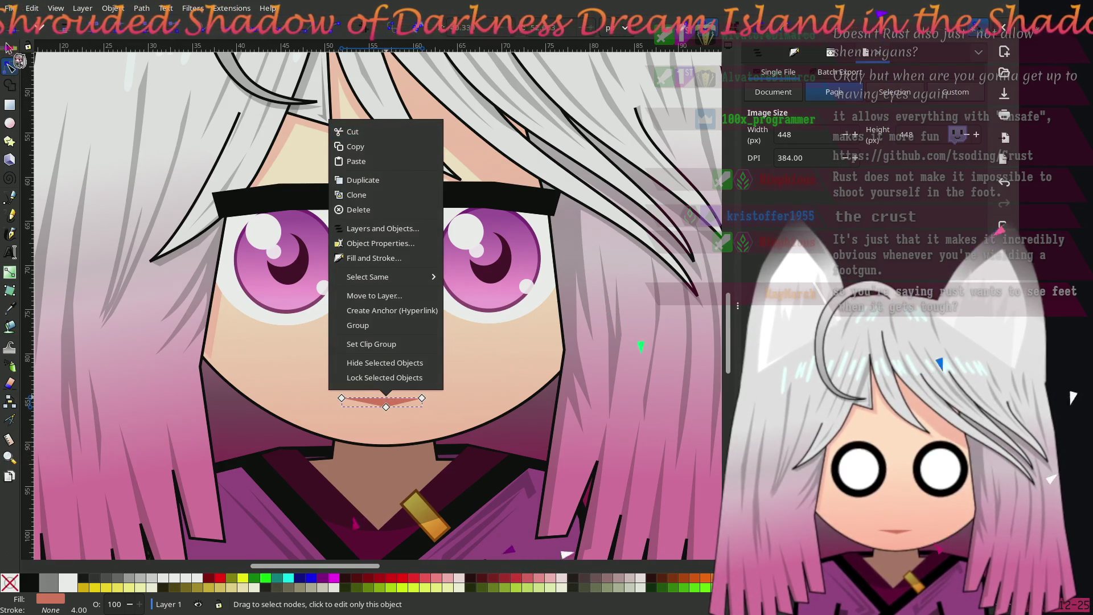
pyautogui.click(10, 48)
pyautogui.click(9, 48)
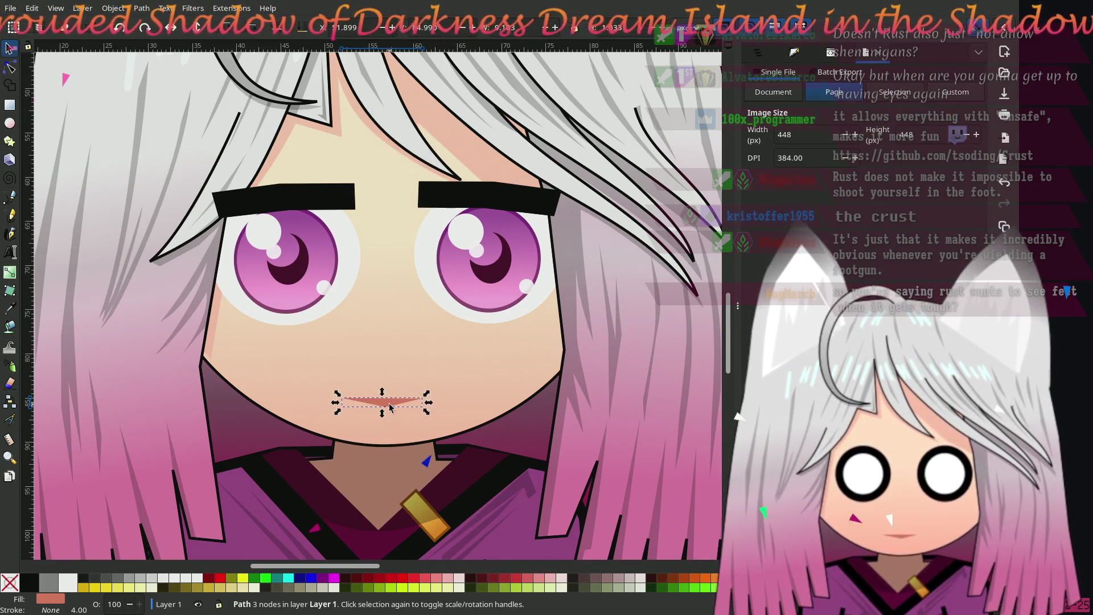
pyautogui.rightClick(391, 406)
pyautogui.click(403, 404)
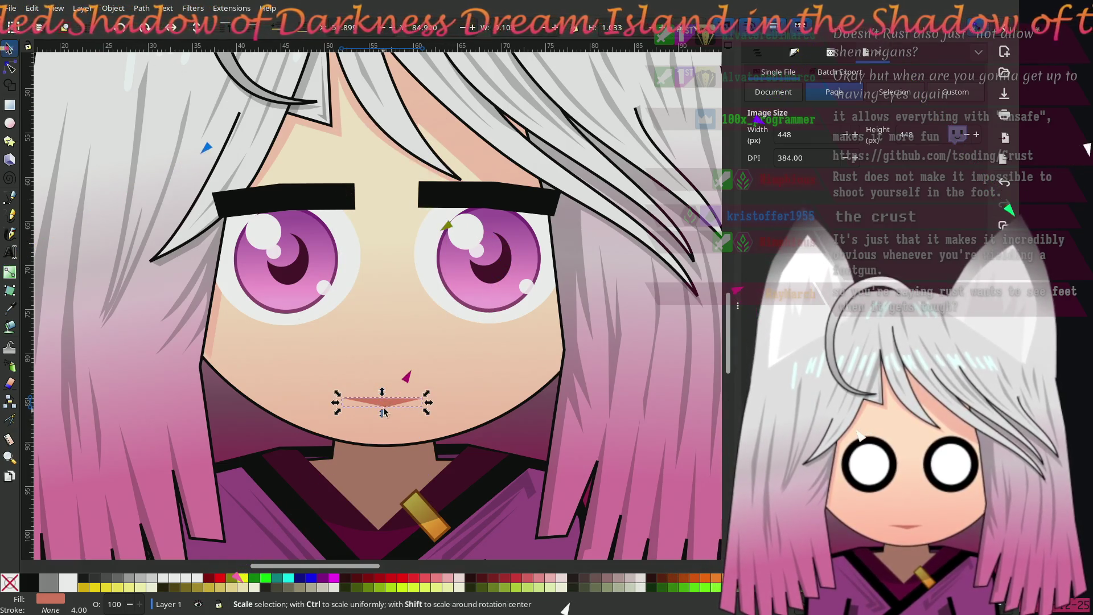
pyautogui.rightClick(385, 406)
pyautogui.click(385, 405)
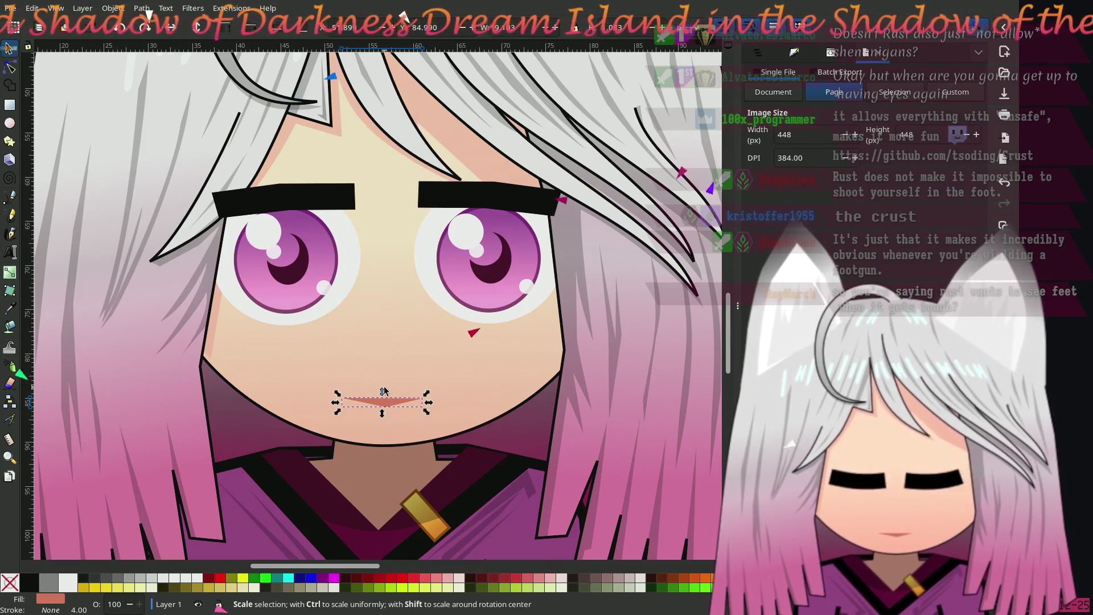
pyautogui.rightClick(387, 399)
pyautogui.click(381, 405)
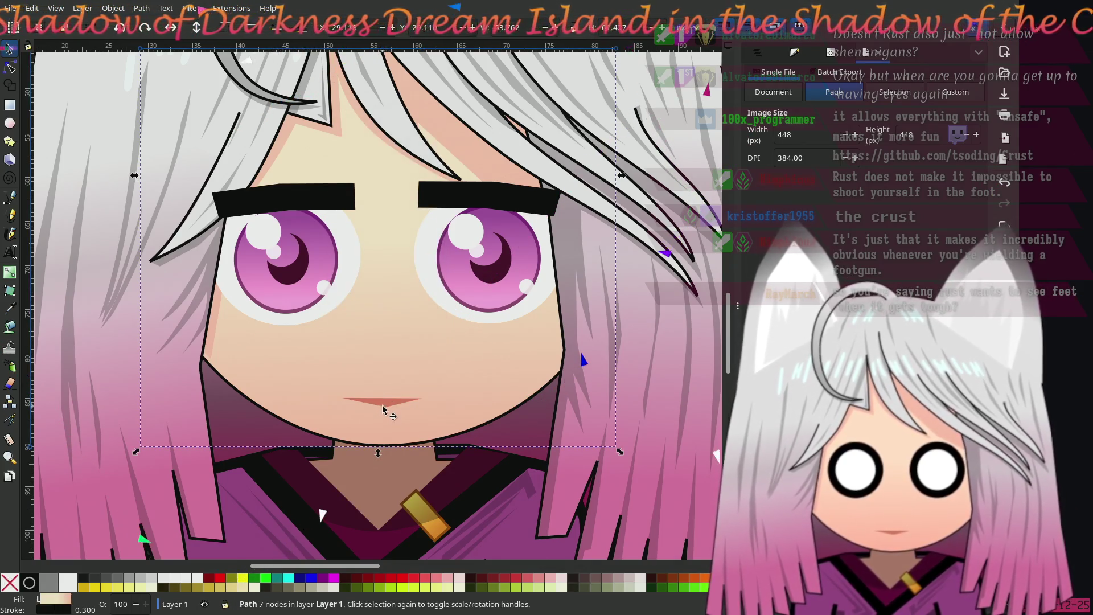
pyautogui.click(383, 401)
# Step: Unhide all objects and hide the thin mouth so the open mouth shows
pyautogui.hotkey('alt', 'o')
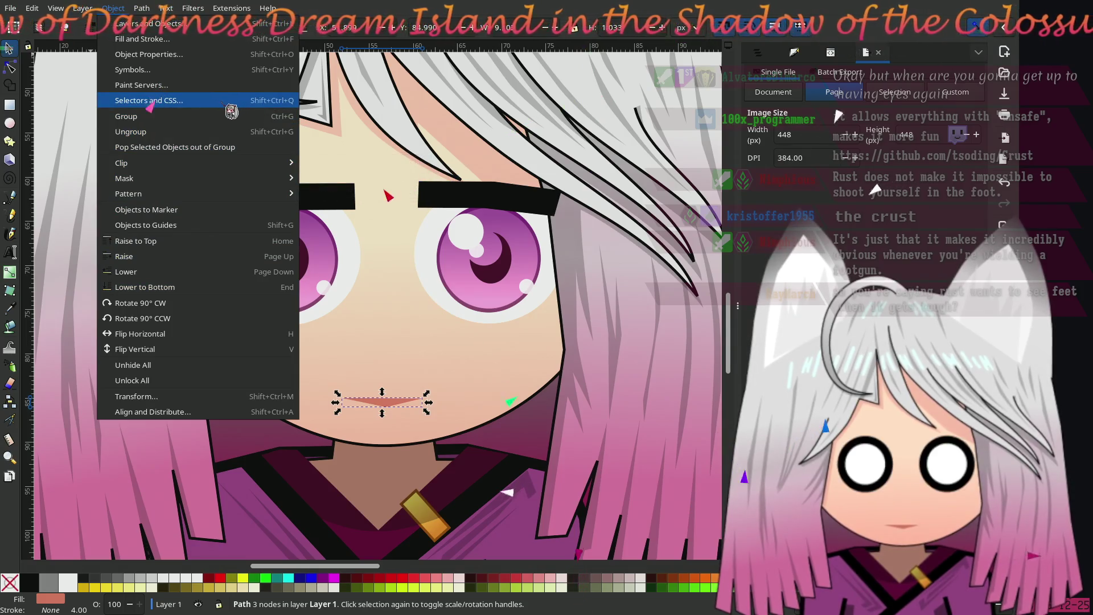
pyautogui.click(186, 376)
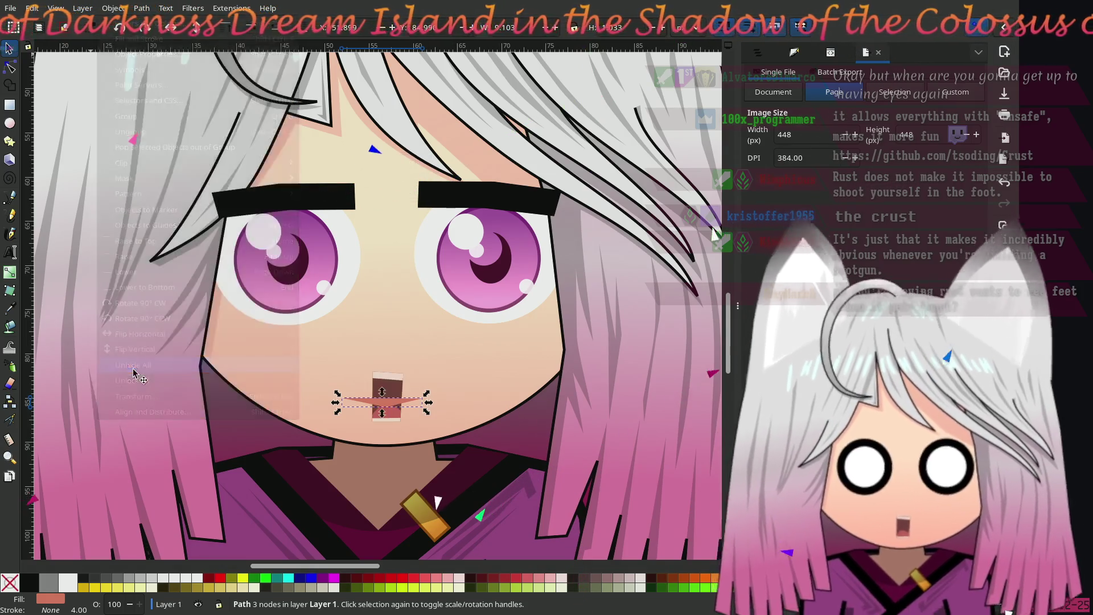
pyautogui.click(397, 389)
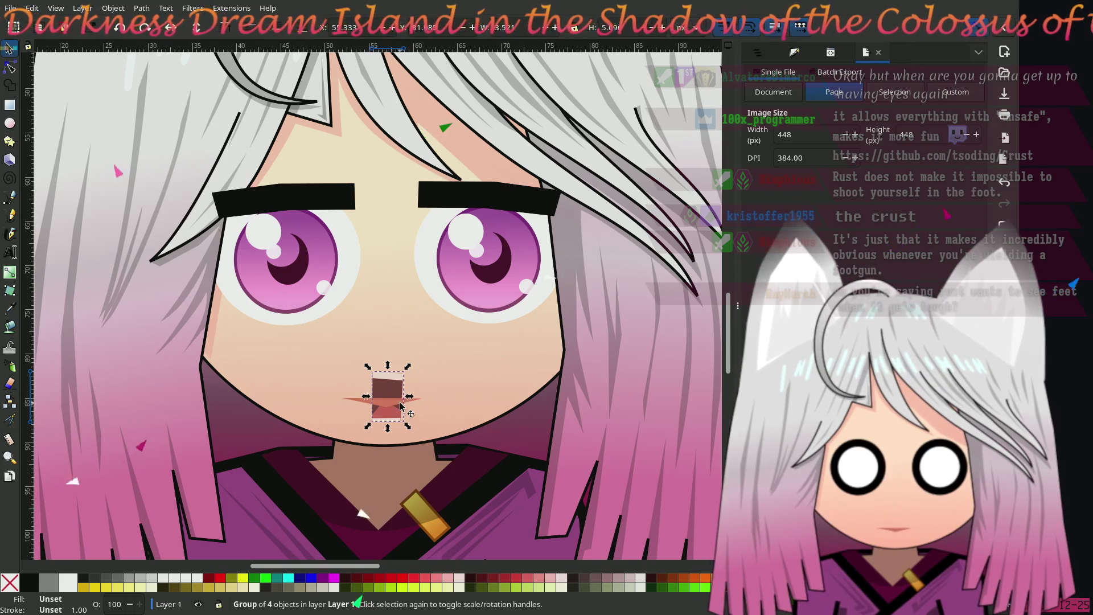
pyautogui.click(397, 408)
pyautogui.rightClick(397, 407)
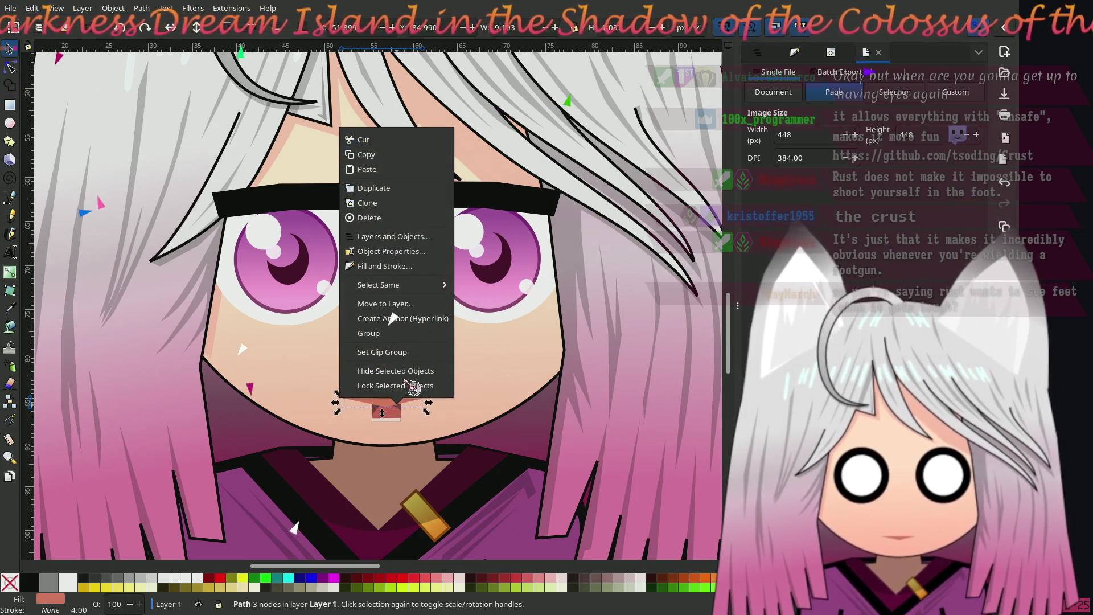
pyautogui.click(406, 371)
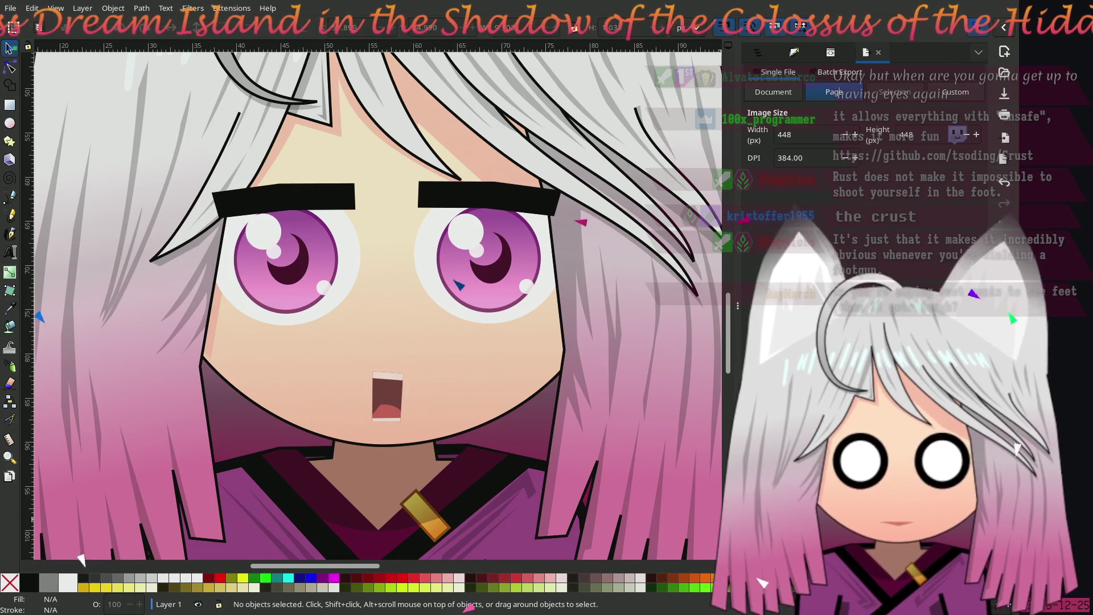
# Step: Export the page as meibi-hdb2-st-448.png at 448 px and 384 DPI
pyautogui.click(876, 483)
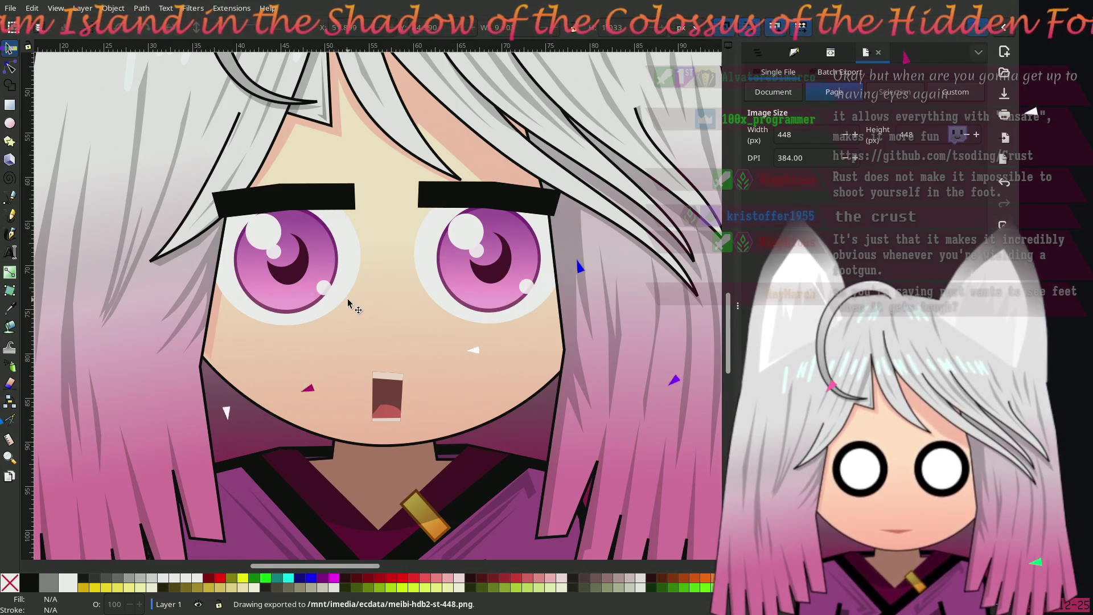
pyautogui.press('5')
pyautogui.scroll(3, 397, 333)
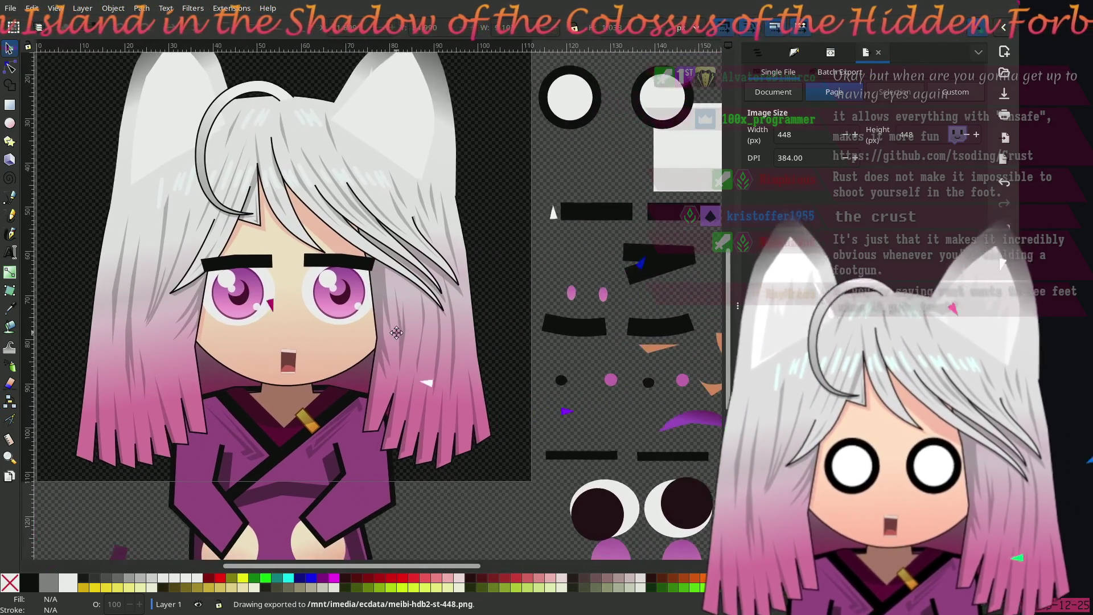
# Step: Select the left and right black eyebrows together and hide them
pyautogui.moveTo(396, 332); pyautogui.dragTo(484, 374)
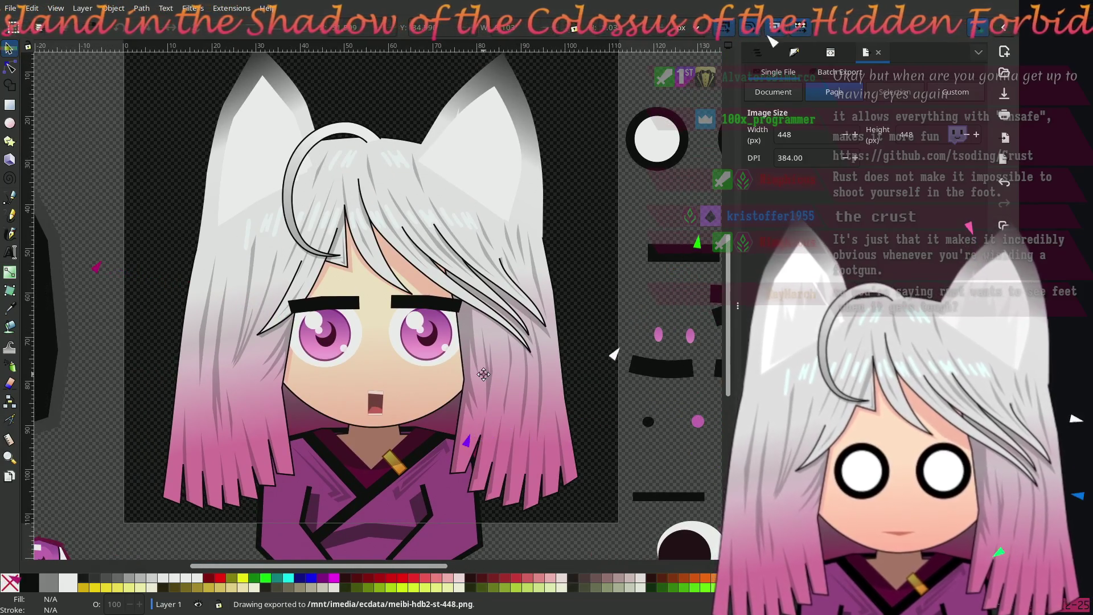
pyautogui.click(344, 308)
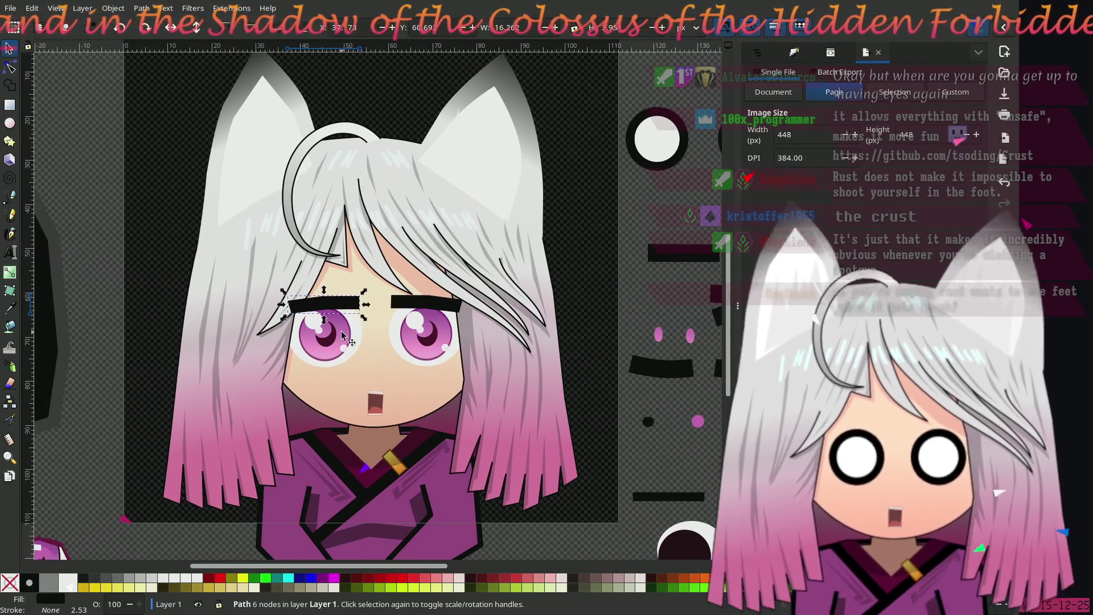
pyautogui.scroll(4, 344, 336)
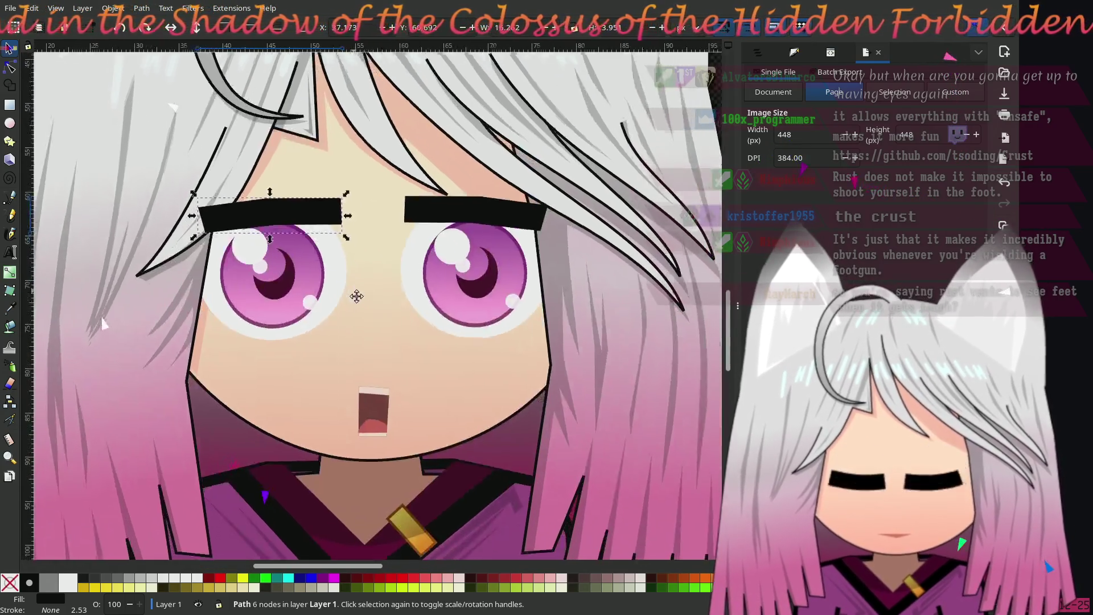
pyautogui.keyDown('shift'); pyautogui.click(430, 227); pyautogui.keyUp('shift')
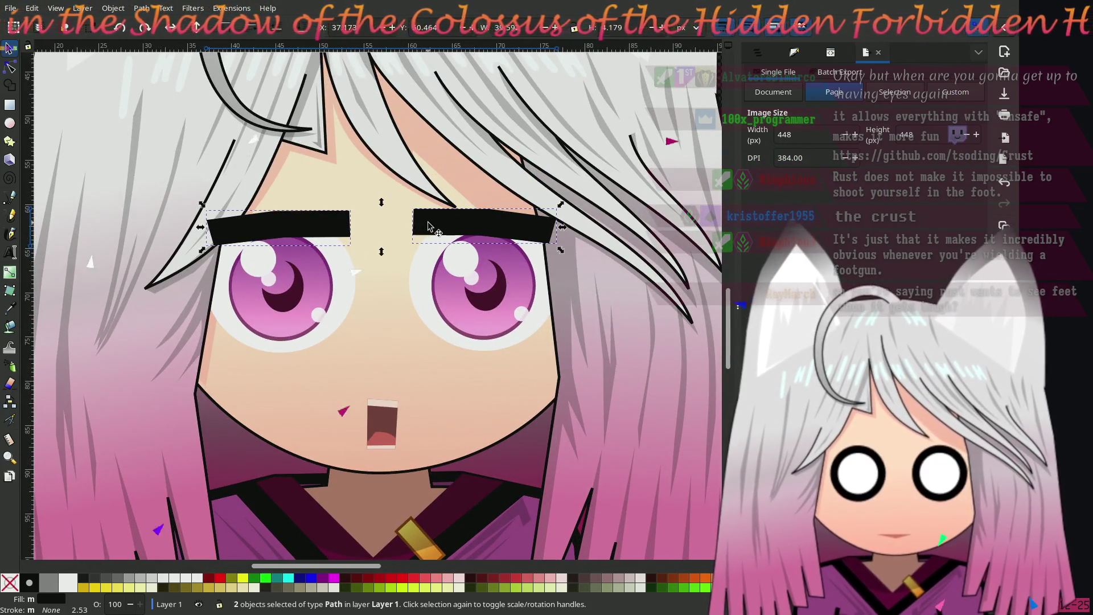
pyautogui.rightClick(284, 239)
pyautogui.click(310, 511)
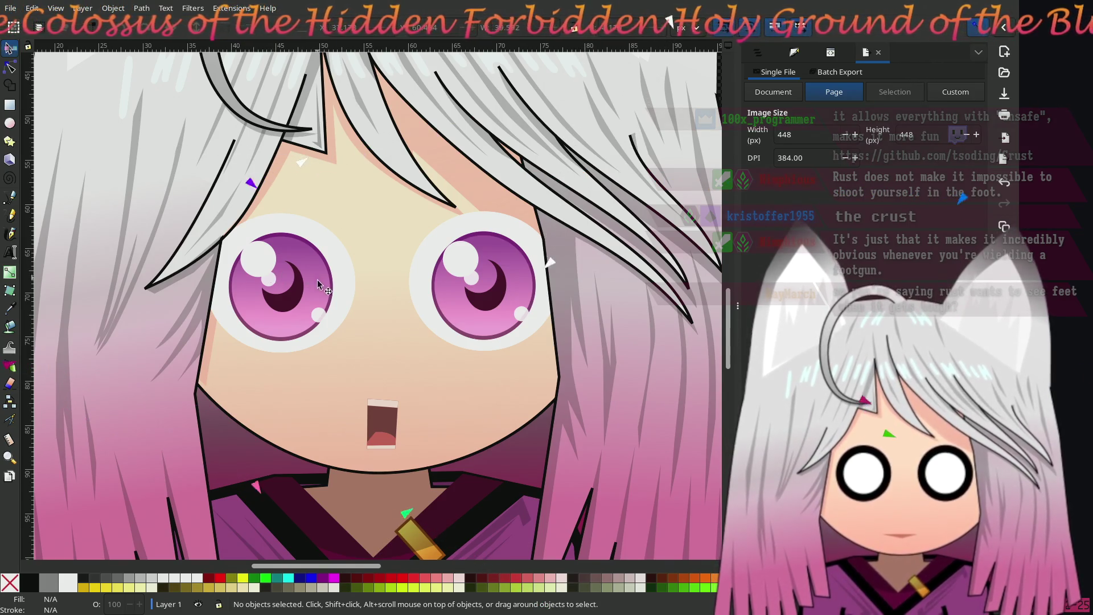
# Step: Hide the left eye's highlights, pupil and pink iris layer
pyautogui.click(318, 316)
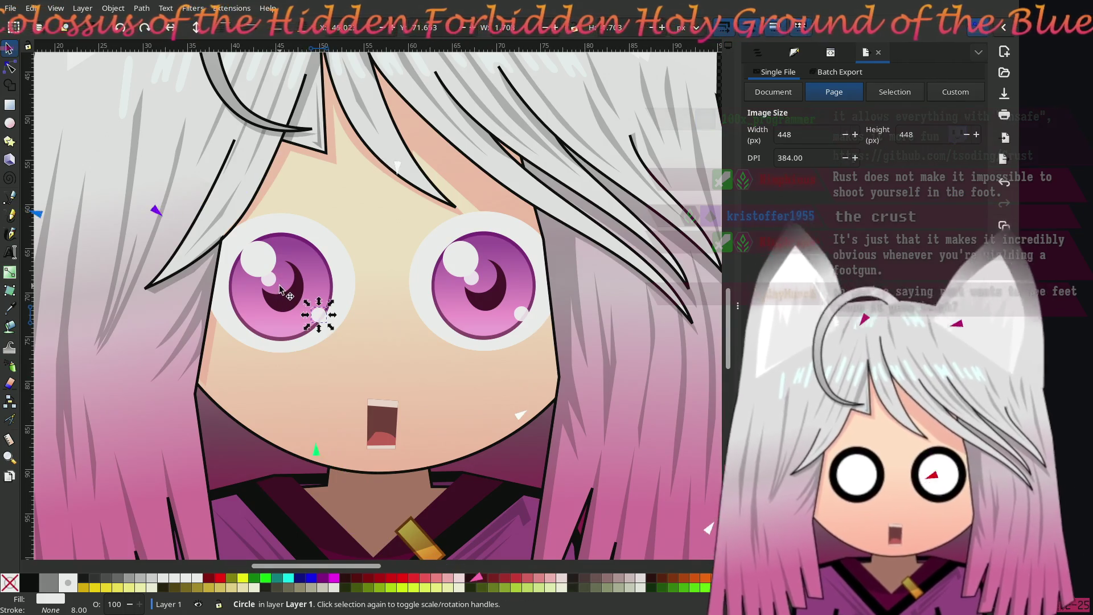
pyautogui.keyDown('shift'); pyautogui.click(288, 309); pyautogui.keyUp('shift')
pyautogui.keyDown('shift'); pyautogui.click(246, 266); pyautogui.keyUp('shift')
pyautogui.keyDown('shift'); pyautogui.click(328, 294); pyautogui.keyUp('shift')
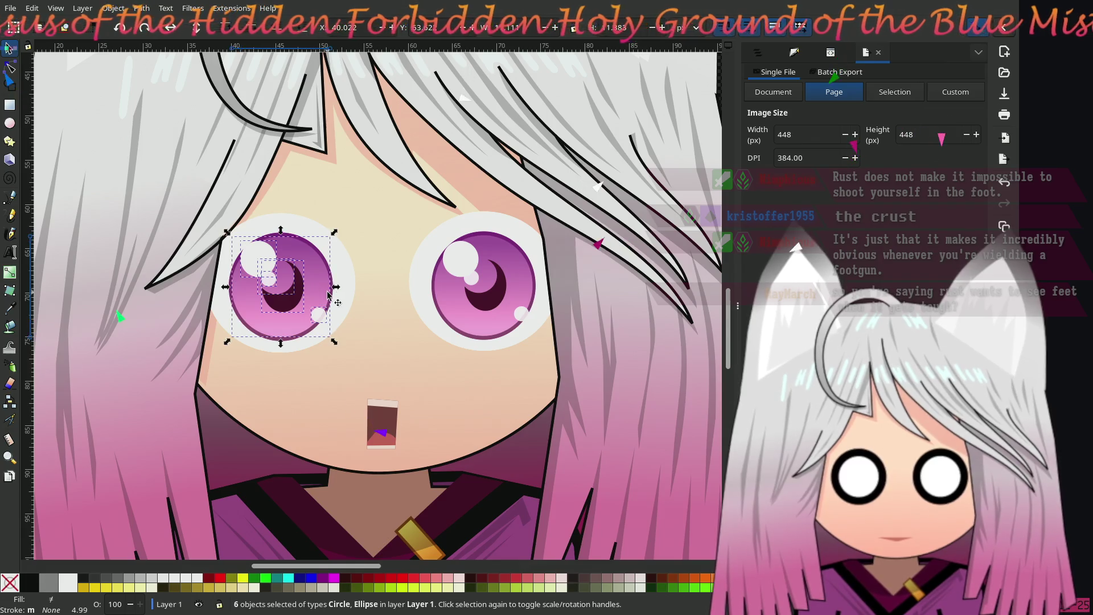
pyautogui.keyDown('shift'); pyautogui.click(320, 296); pyautogui.keyUp('shift')
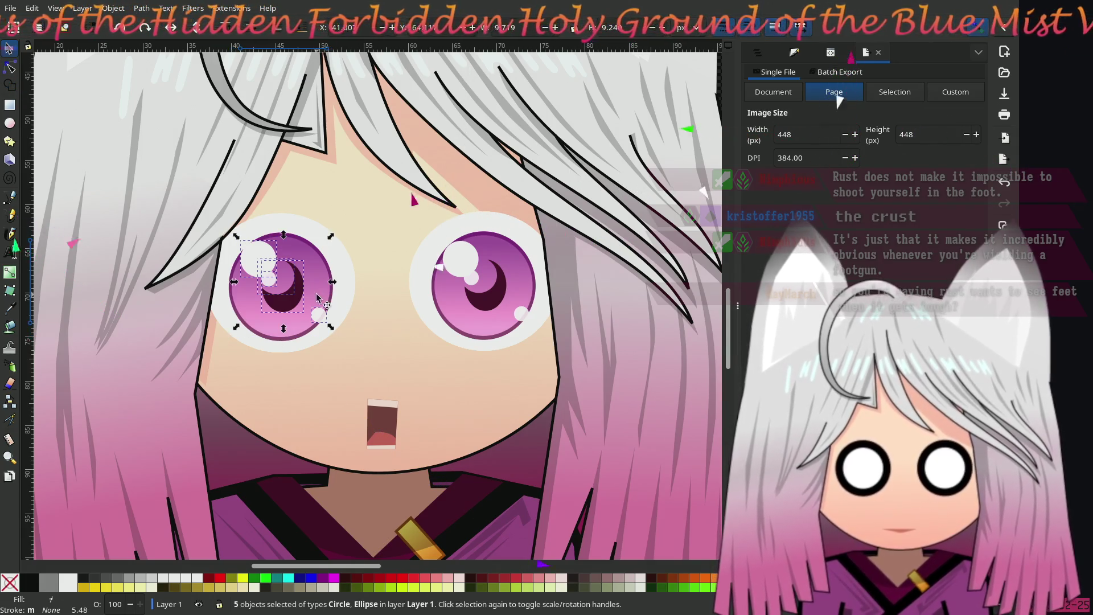
pyautogui.keyDown('shift'); pyautogui.click(319, 296); pyautogui.keyUp('shift')
pyautogui.rightClick(320, 297)
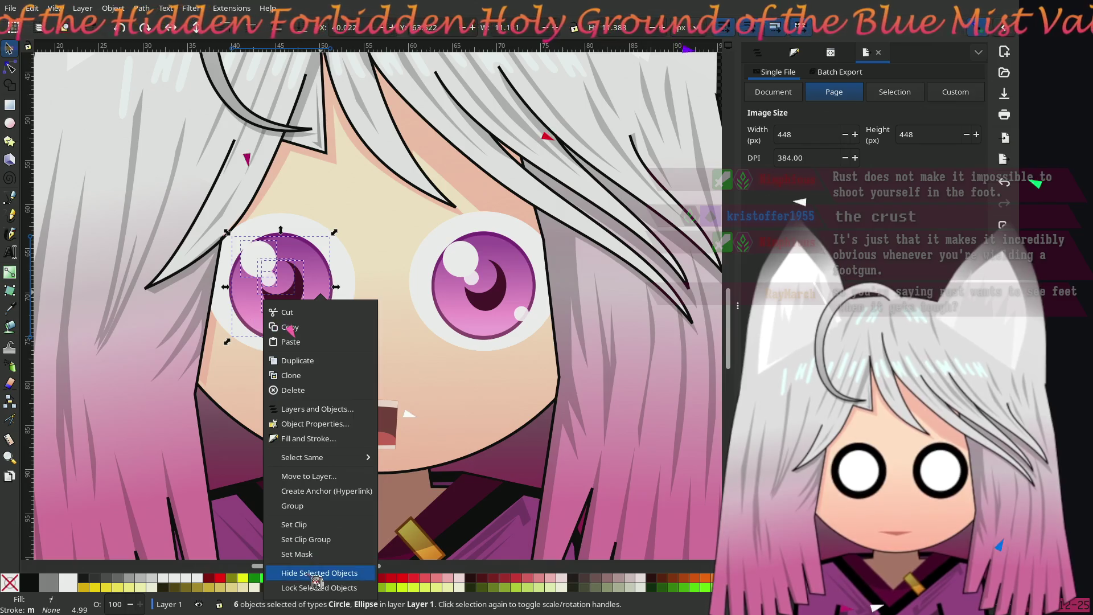
pyautogui.click(315, 575)
# Step: Hide the right eye's highlights, pink iris layer and dark pupil
pyautogui.click(466, 267)
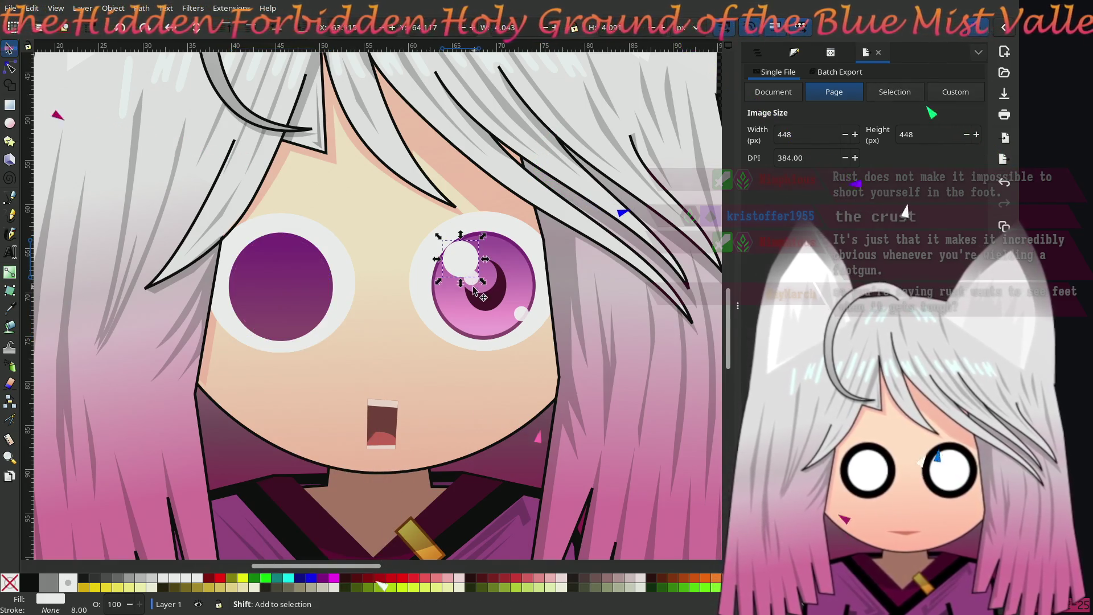
pyautogui.keyDown('shift'); pyautogui.click(472, 279); pyautogui.keyUp('shift')
pyautogui.keyDown('shift'); pyautogui.click(498, 293); pyautogui.keyUp('shift')
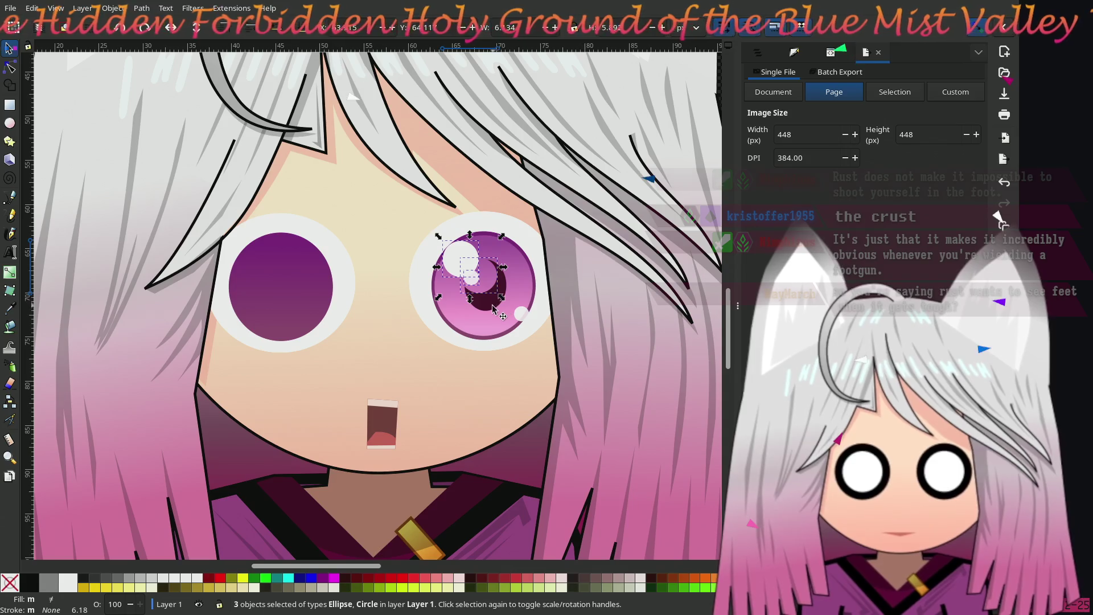
pyautogui.keyDown('shift'); pyautogui.click(523, 319); pyautogui.keyUp('shift')
pyautogui.rightClick(518, 322)
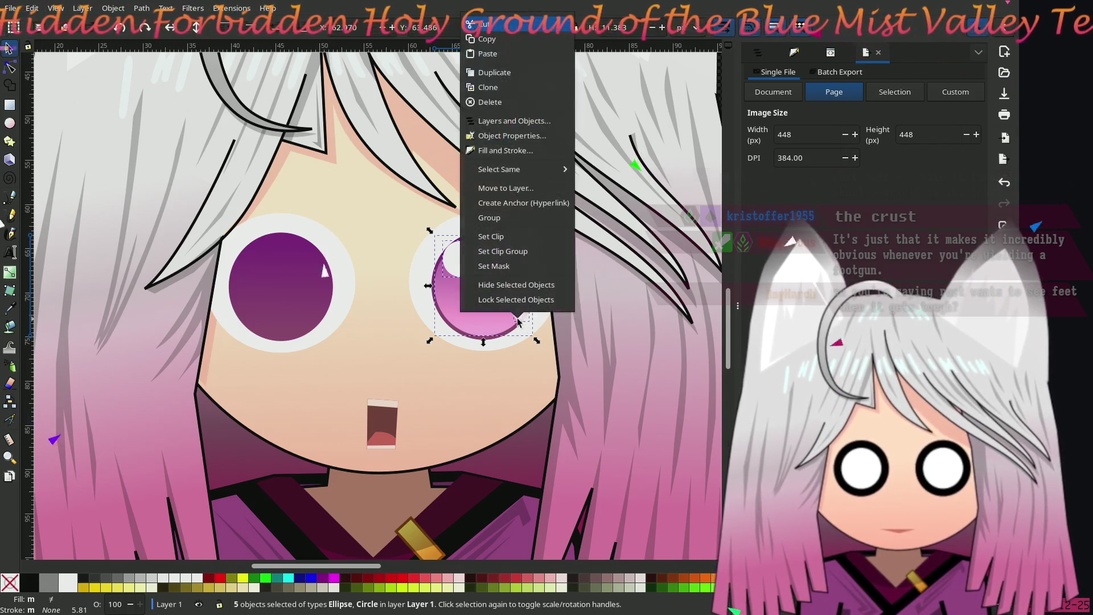
pyautogui.click(516, 285)
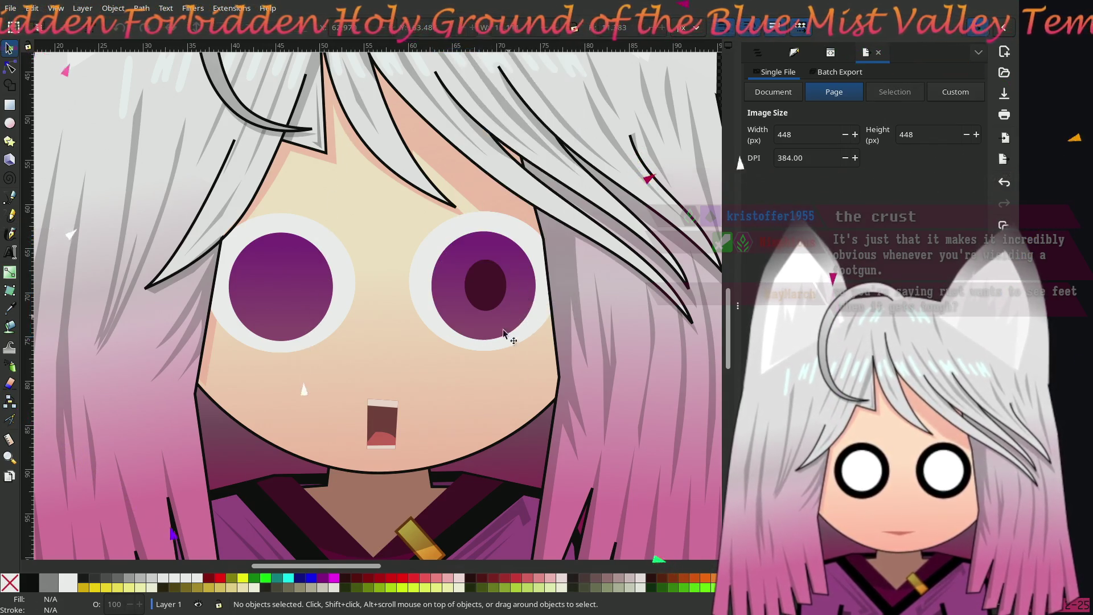
pyautogui.click(488, 290)
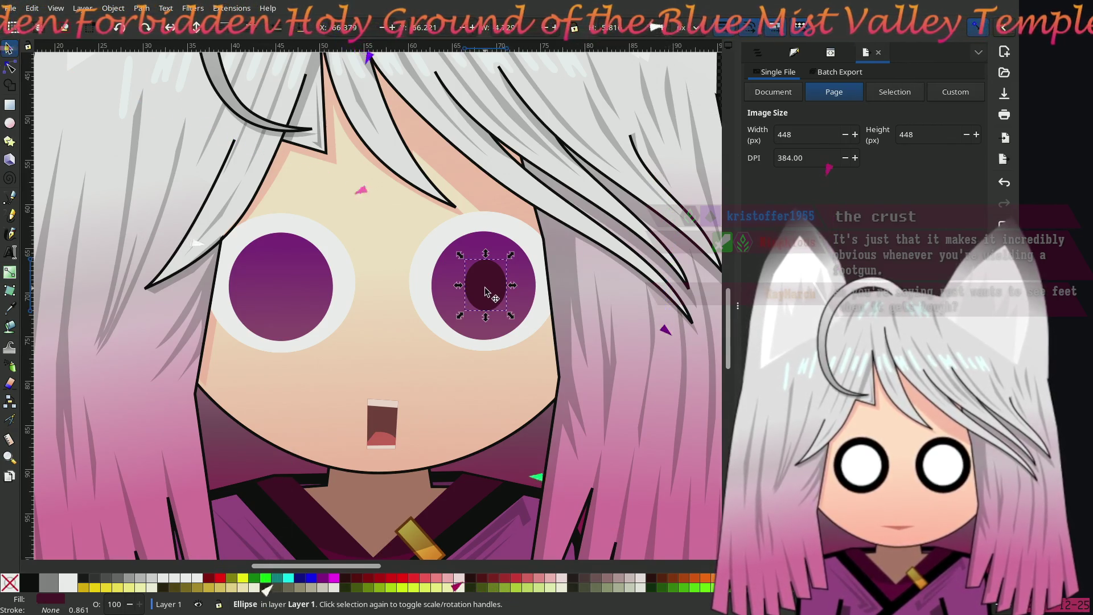
pyautogui.rightClick(487, 291)
pyautogui.click(495, 549)
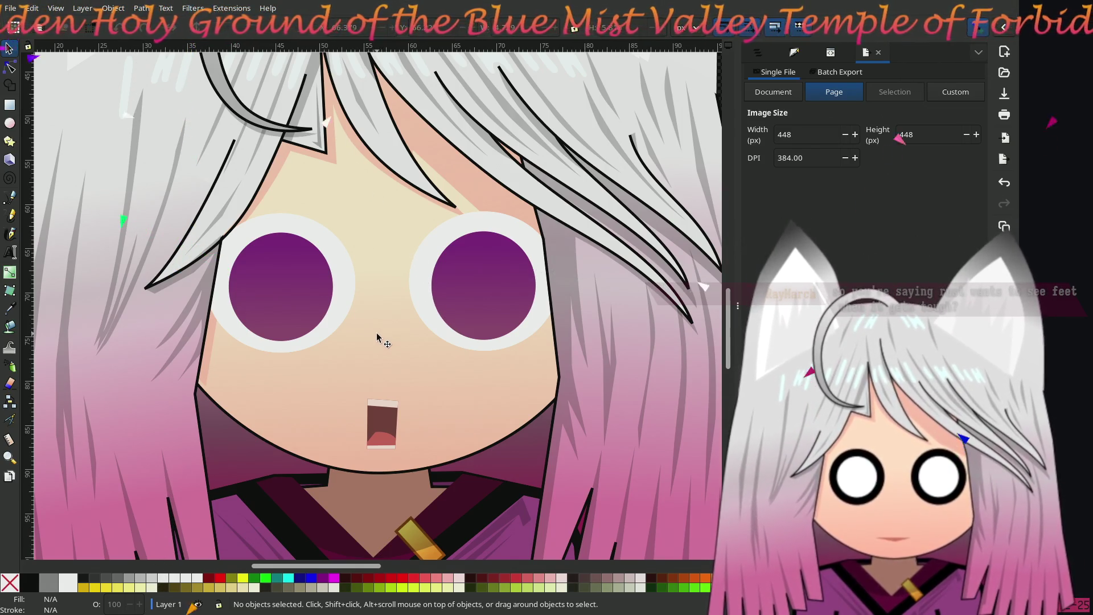
# Step: Hide both white eye surrounds, then select the two purple eye circles
pyautogui.click(304, 296)
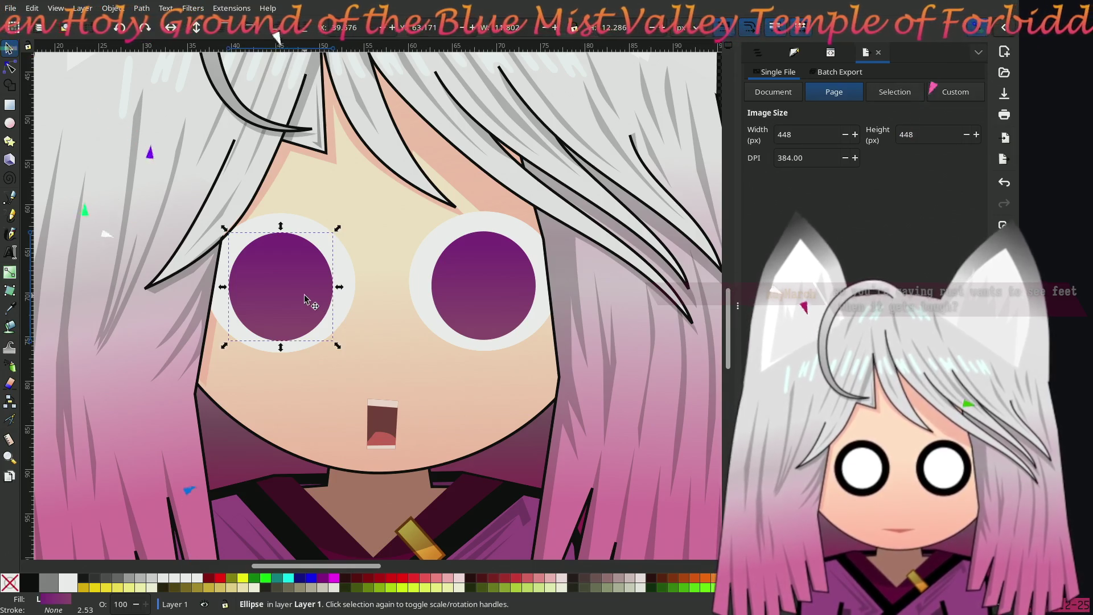
pyautogui.click(339, 307)
pyautogui.keyDown('shift'); pyautogui.click(415, 301); pyautogui.keyUp('shift')
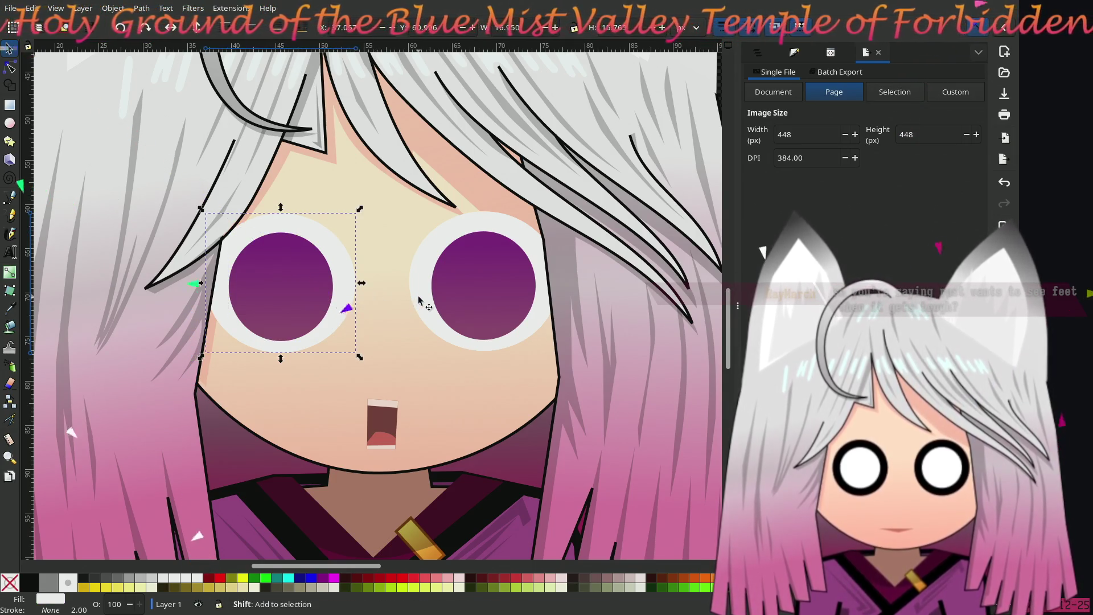
pyautogui.rightClick(418, 296)
pyautogui.click(433, 578)
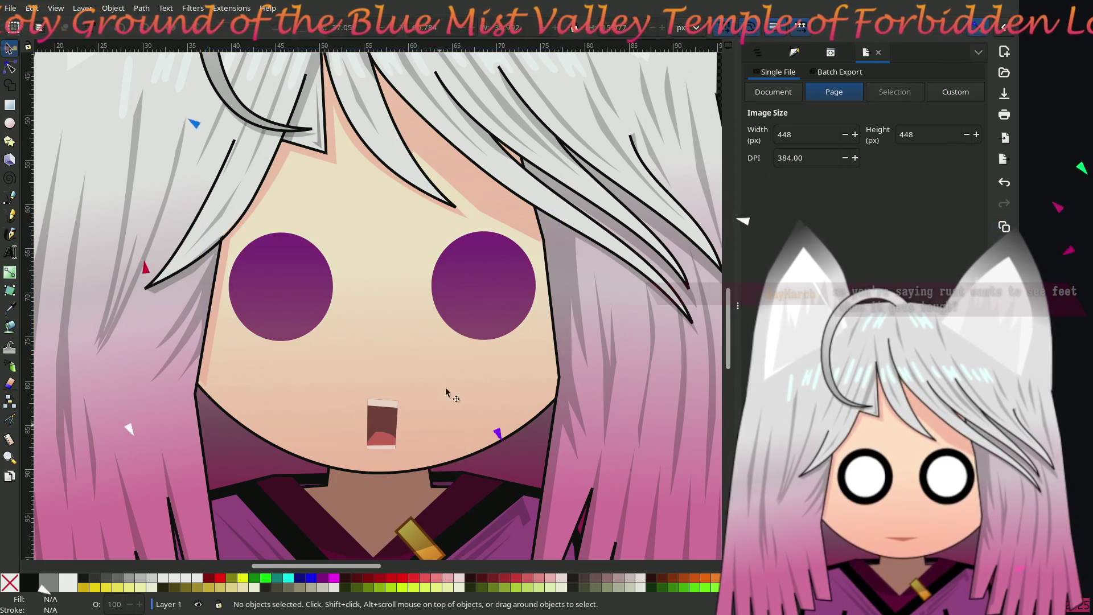
pyautogui.click(480, 294)
pyautogui.keyDown('shift'); pyautogui.click(263, 287); pyautogui.keyUp('shift')
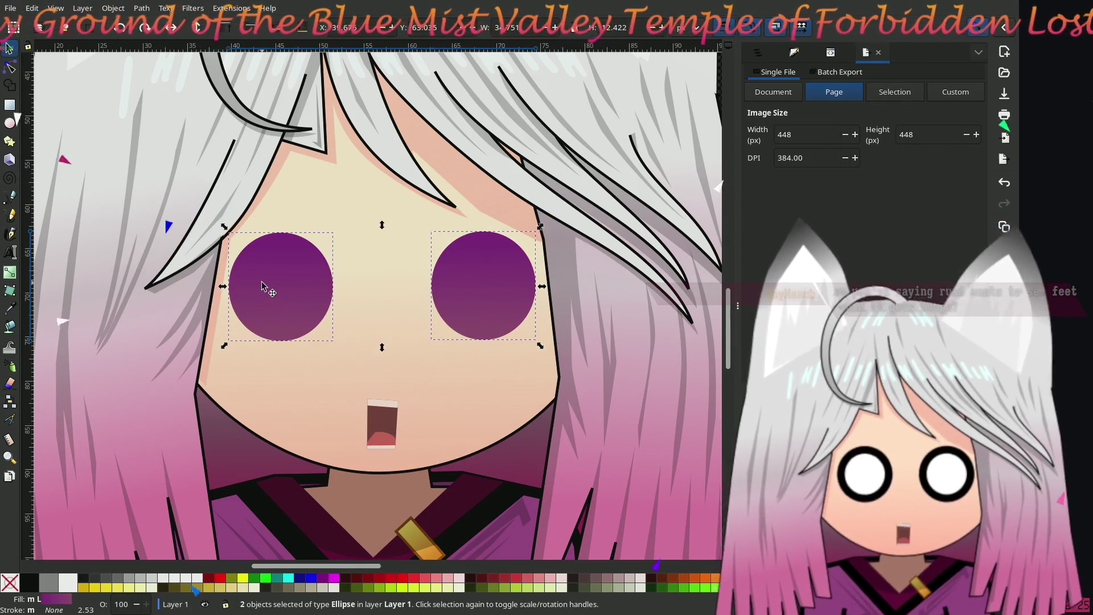
# Step: Hide both round purple eyes and move the two black bars from the parts sheet onto the face
pyautogui.rightClick(265, 288)
pyautogui.click(345, 403)
pyautogui.scroll(-3, 346, 403)
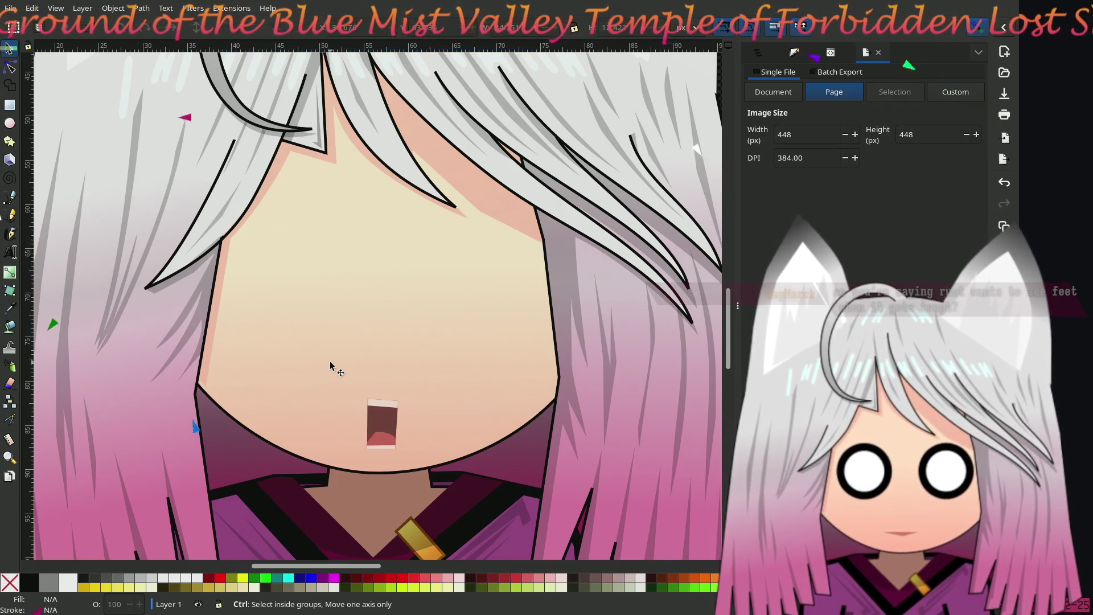
pyautogui.hscroll(3, 370, 281)
pyautogui.hscroll(2, 370, 281)
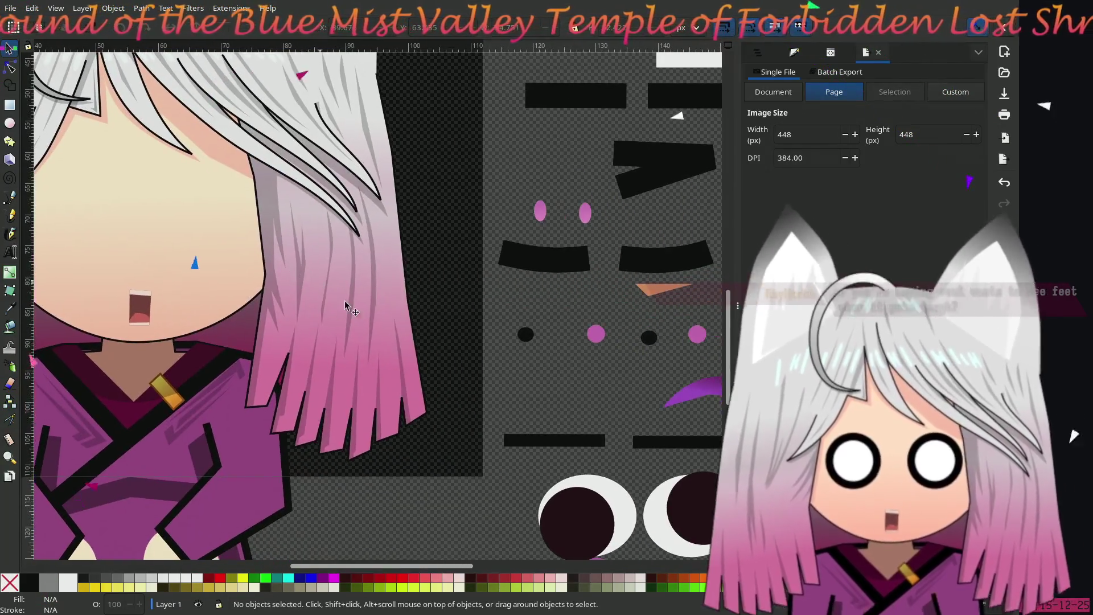
pyautogui.click(573, 443)
pyautogui.keyDown('shift'); pyautogui.click(667, 437); pyautogui.keyUp('shift')
pyautogui.moveTo(667, 437)
pyautogui.mouseDown()
pyautogui.moveTo(333, 352)
pyautogui.moveTo(203, 201)
pyautogui.moveTo(190, 206)
pyautogui.mouseUp()
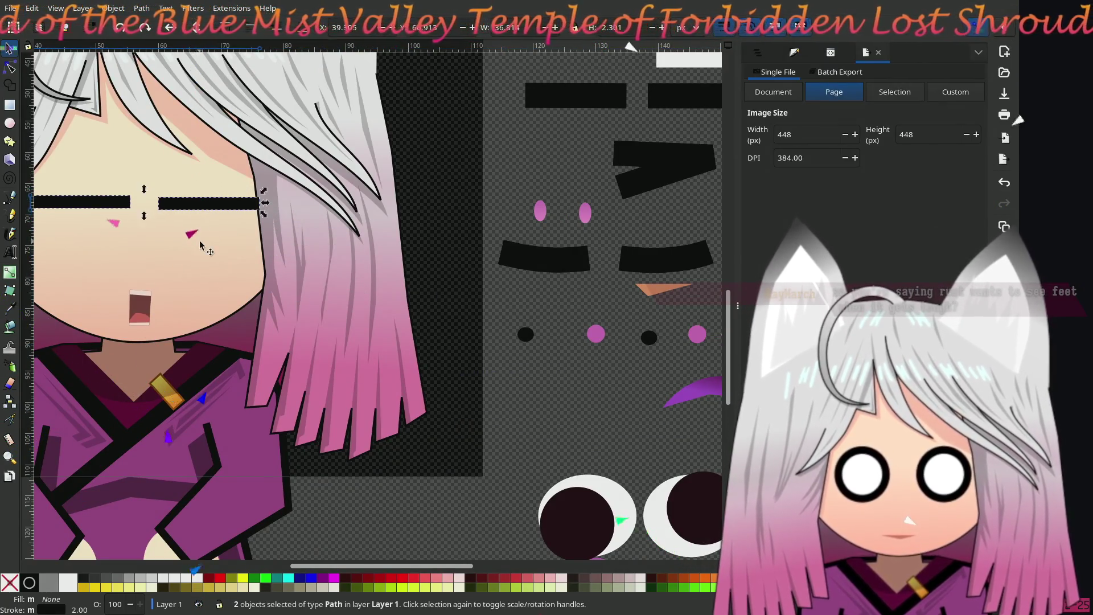
# Step: Nudge the left eye bar slightly left and down, then recentre the view on the face
pyautogui.scroll(5, 364, 296)
pyautogui.hscroll(-10, 364, 296)
pyautogui.scroll(2, 507, 383)
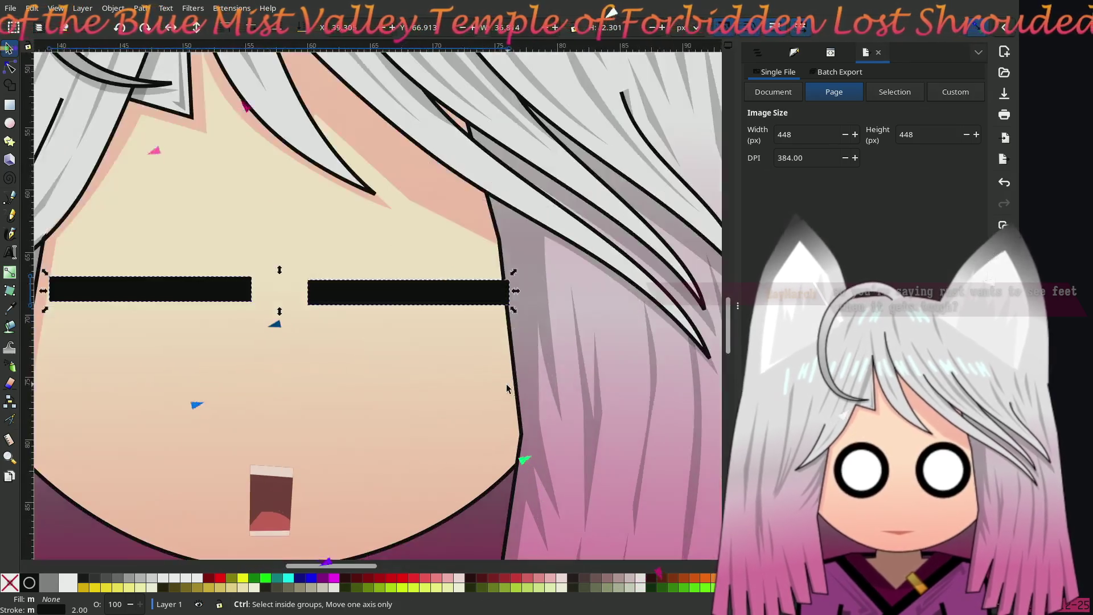
pyautogui.scroll(-1, 506, 384)
pyautogui.hscroll(-8, 373, 378)
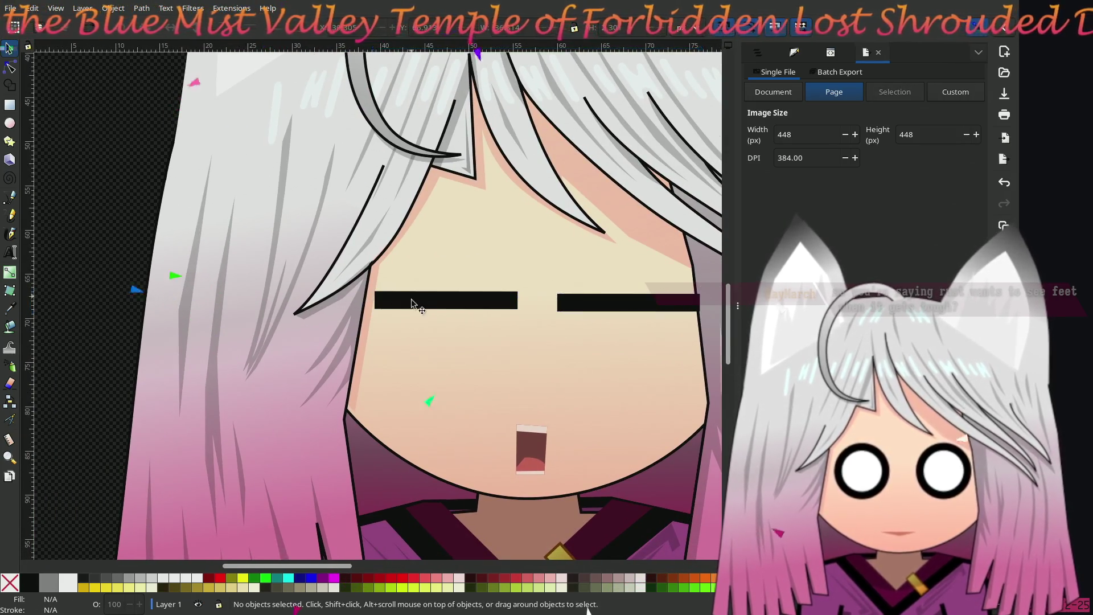
pyautogui.hscroll(3, 387, 296)
pyautogui.click(376, 293)
pyautogui.moveTo(377, 294); pyautogui.dragTo(367, 302)
pyautogui.click(543, 299)
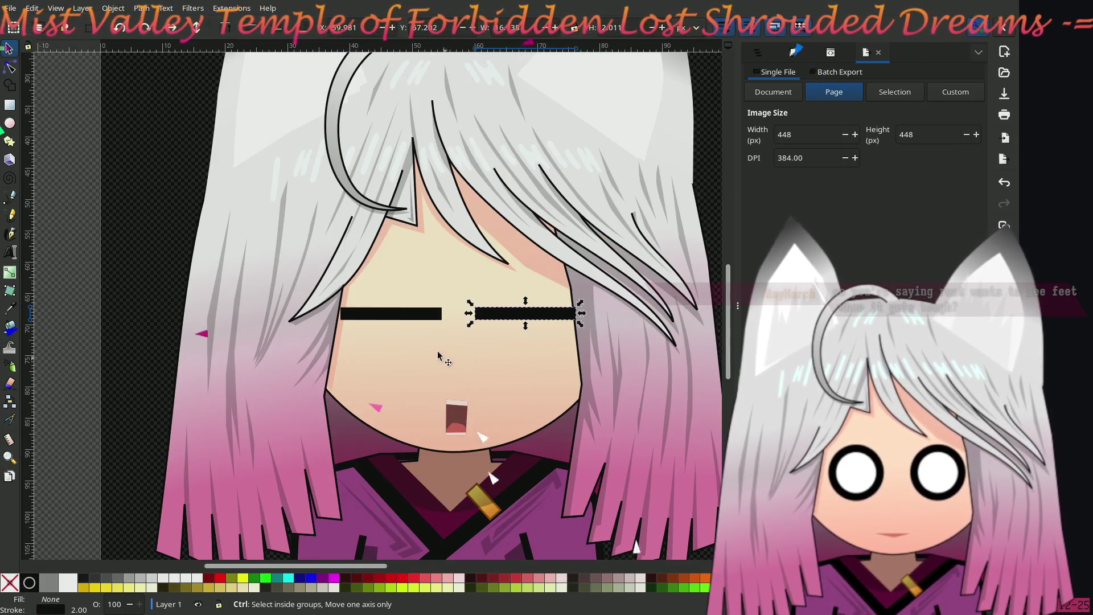
pyautogui.scroll(-1, 437, 351)
pyautogui.click(170, 231)
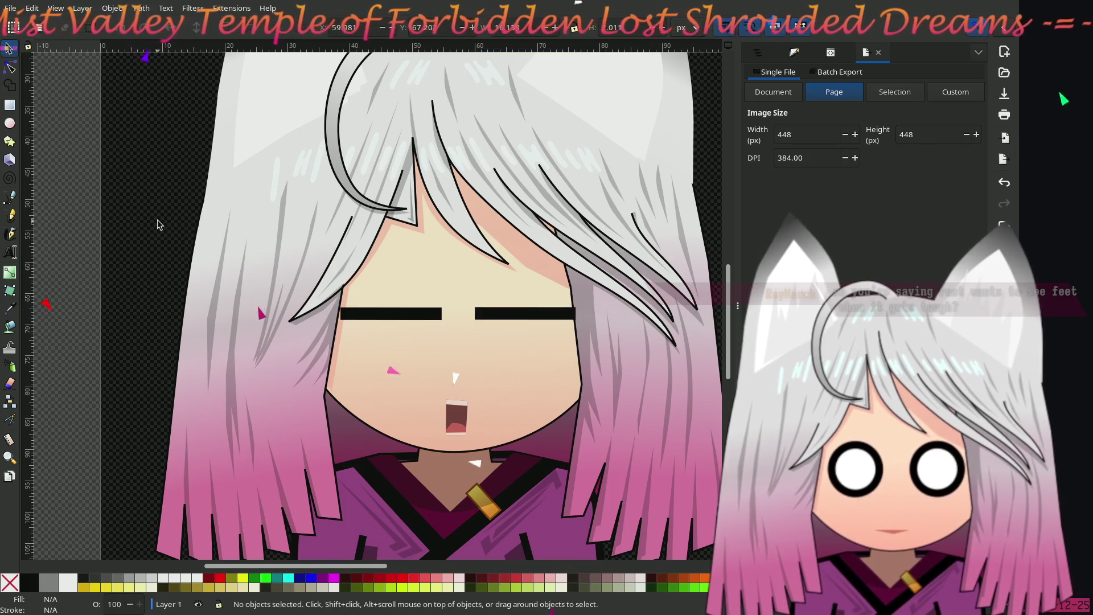
pyautogui.moveTo(156, 222); pyautogui.dragTo(132, 217)
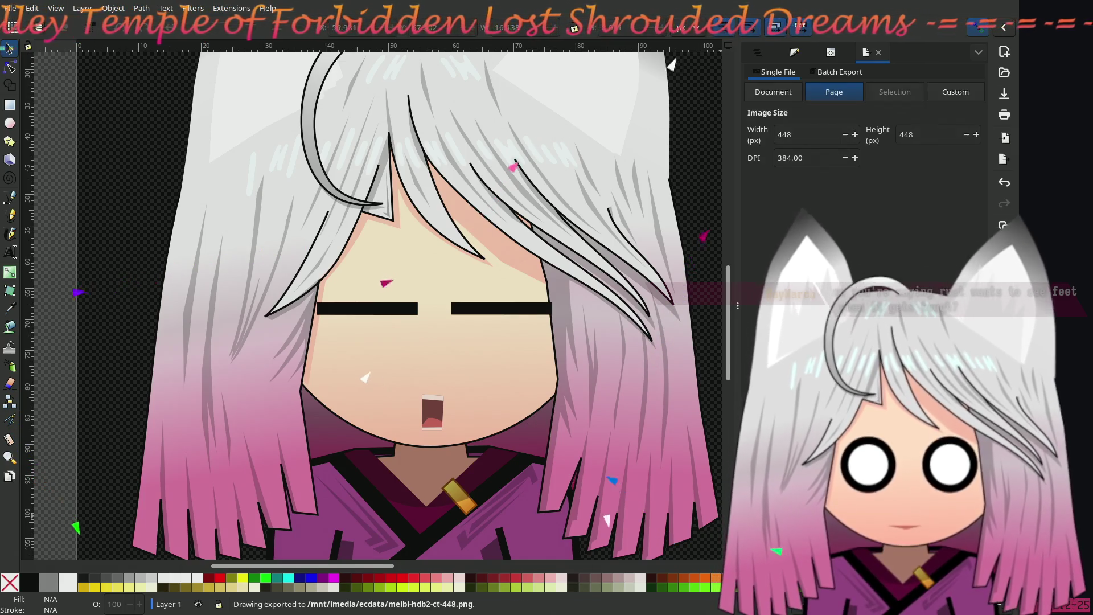
# Step: Hide the open mouth group and unhide the round eyes hidden below it
pyautogui.click(436, 414)
pyautogui.rightClick(436, 414)
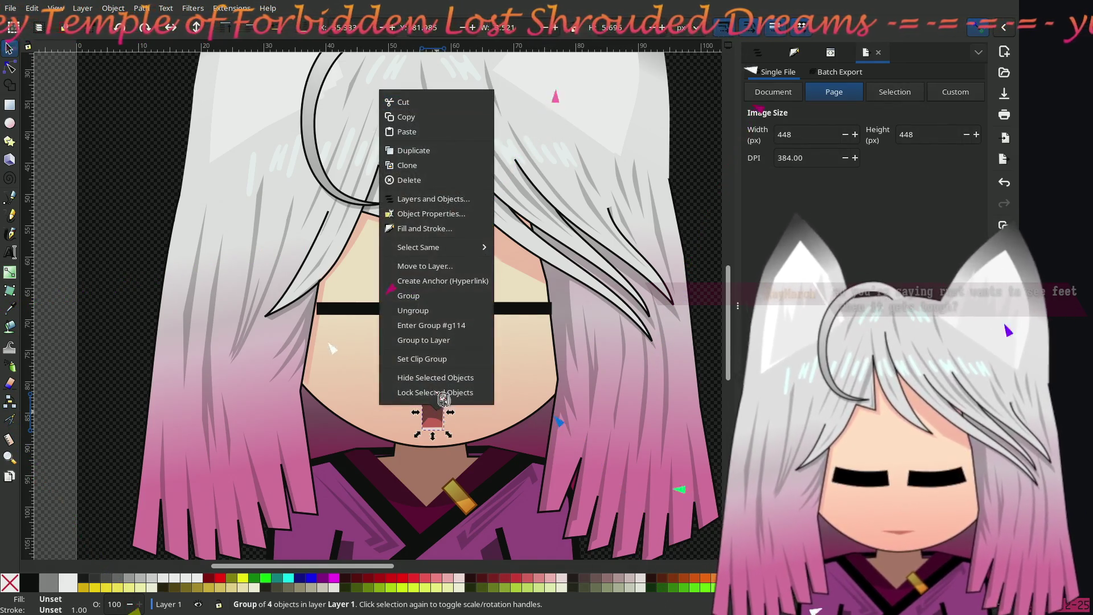
pyautogui.click(433, 377)
pyautogui.rightClick(433, 415)
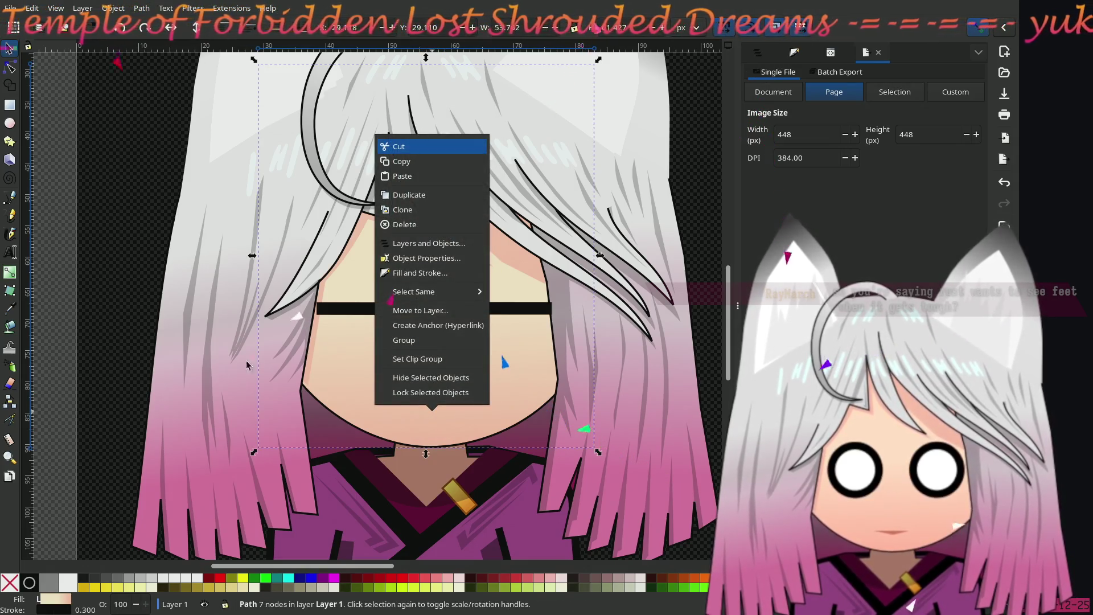
pyautogui.click(429, 243)
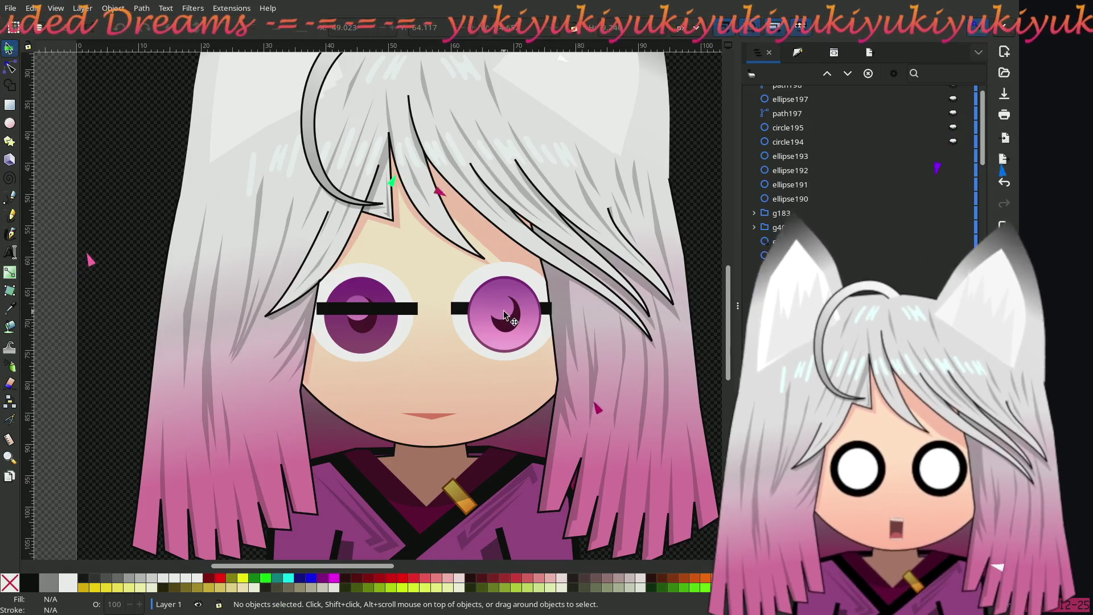
# Step: Hide the left eye's large purple iris, then select its inner pink ellipse
pyautogui.click(504, 314)
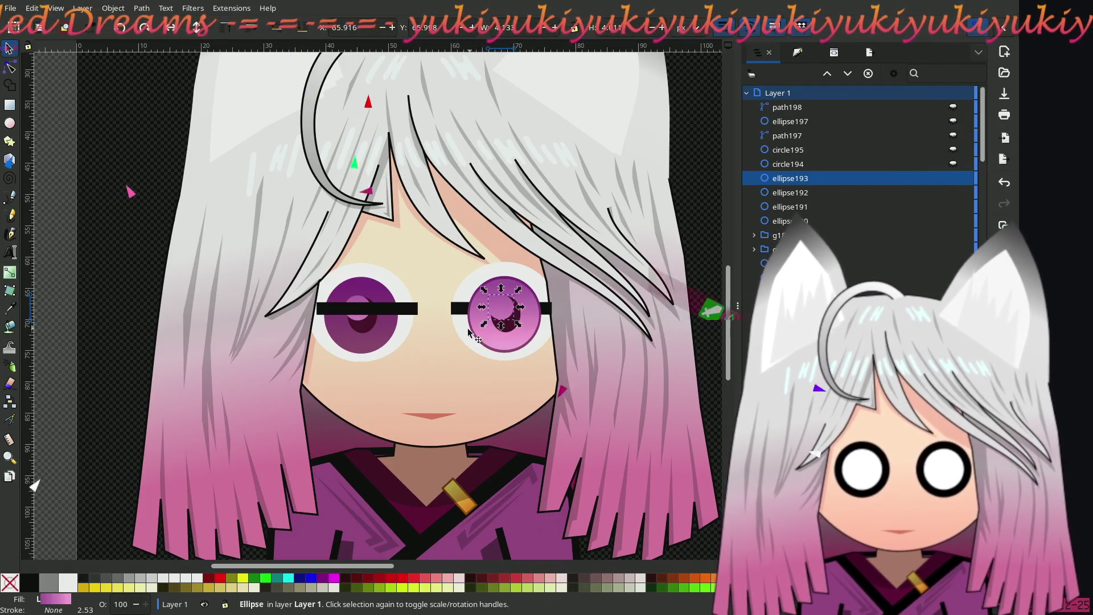
pyautogui.rightClick(358, 343)
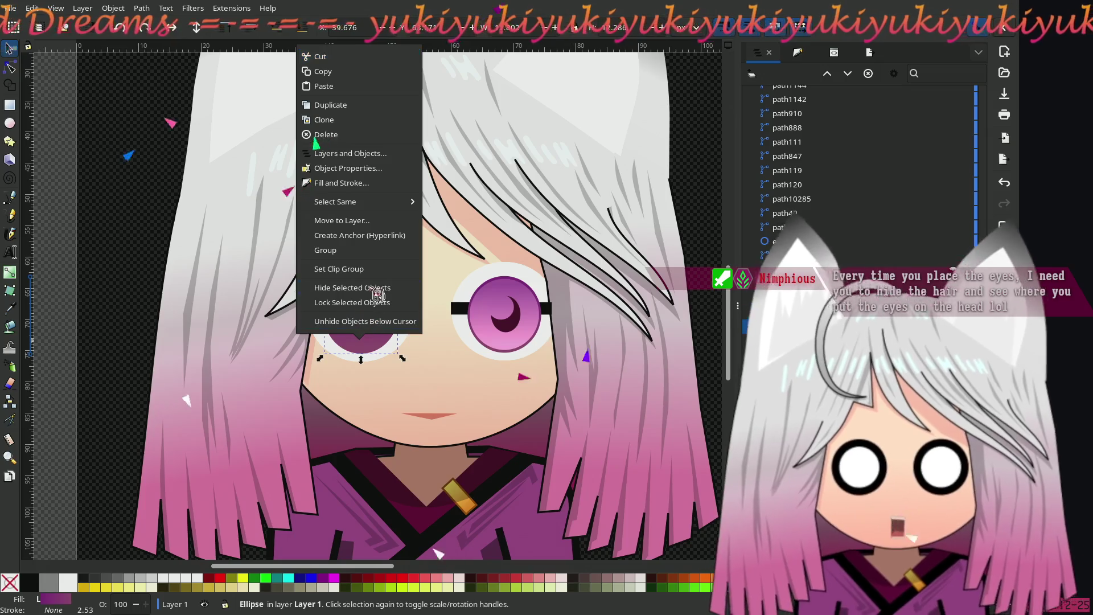
pyautogui.click(319, 289)
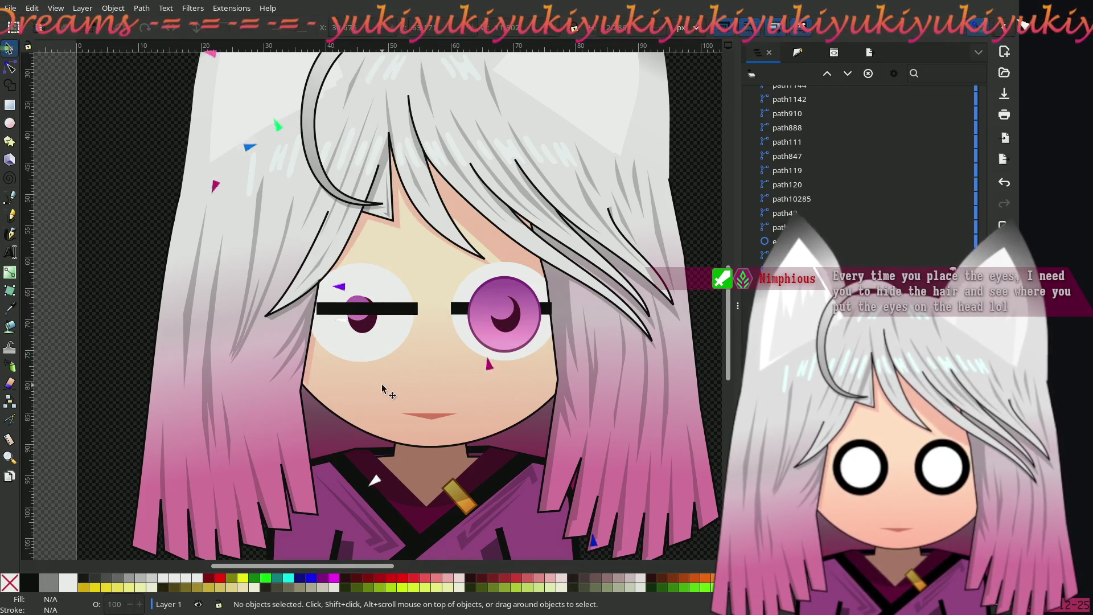
pyautogui.keyDown('ctrl'); pyautogui.scroll(1, 376, 381); pyautogui.keyUp('ctrl')
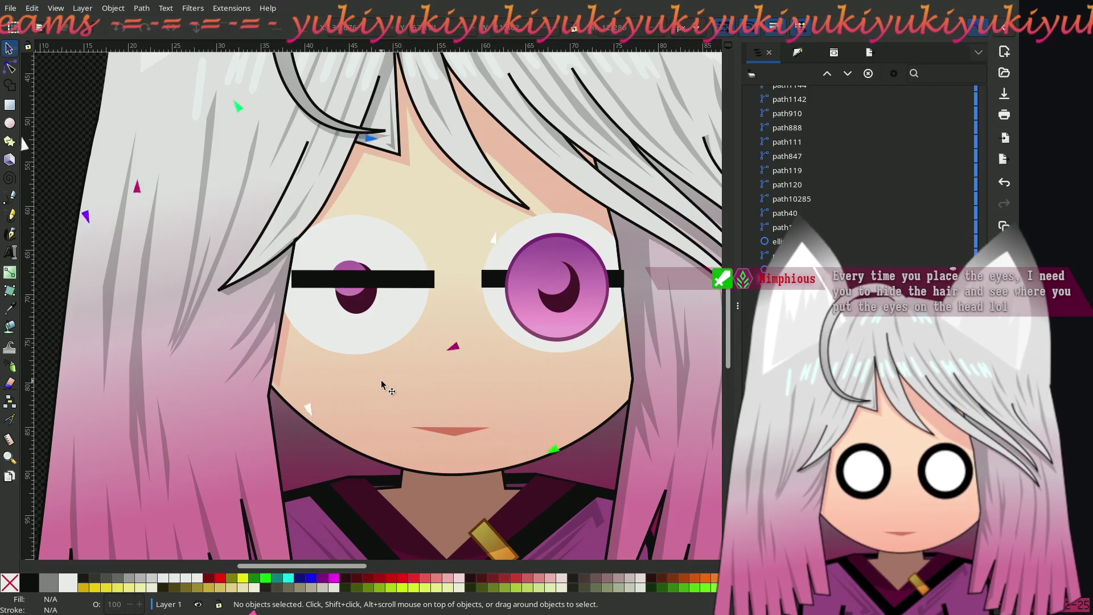
pyautogui.scroll(-1, 350, 343)
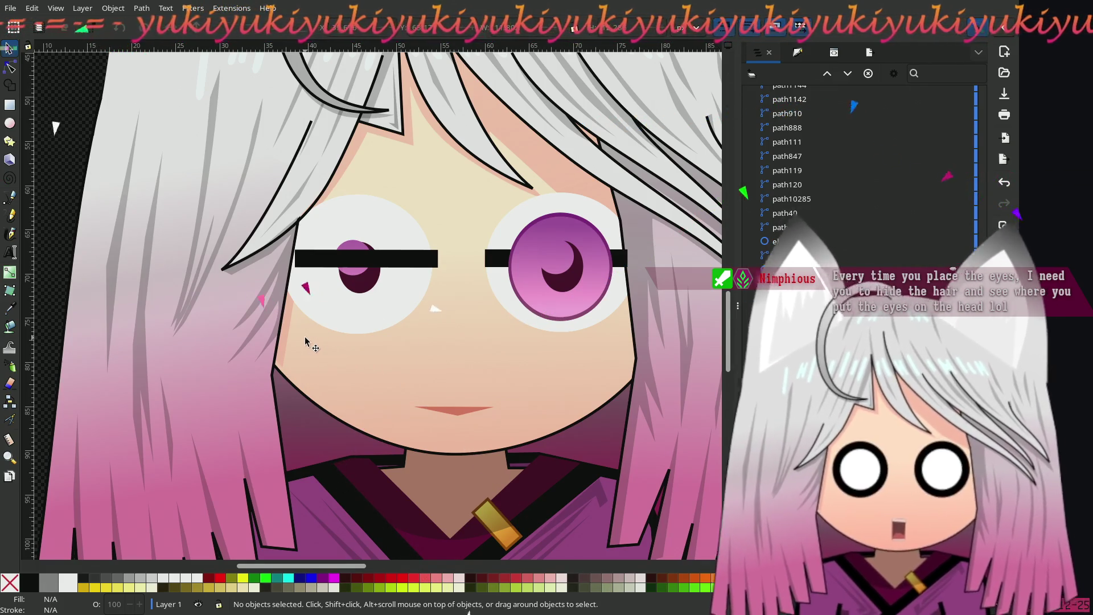
pyautogui.click(353, 279)
pyautogui.rightClick(353, 279)
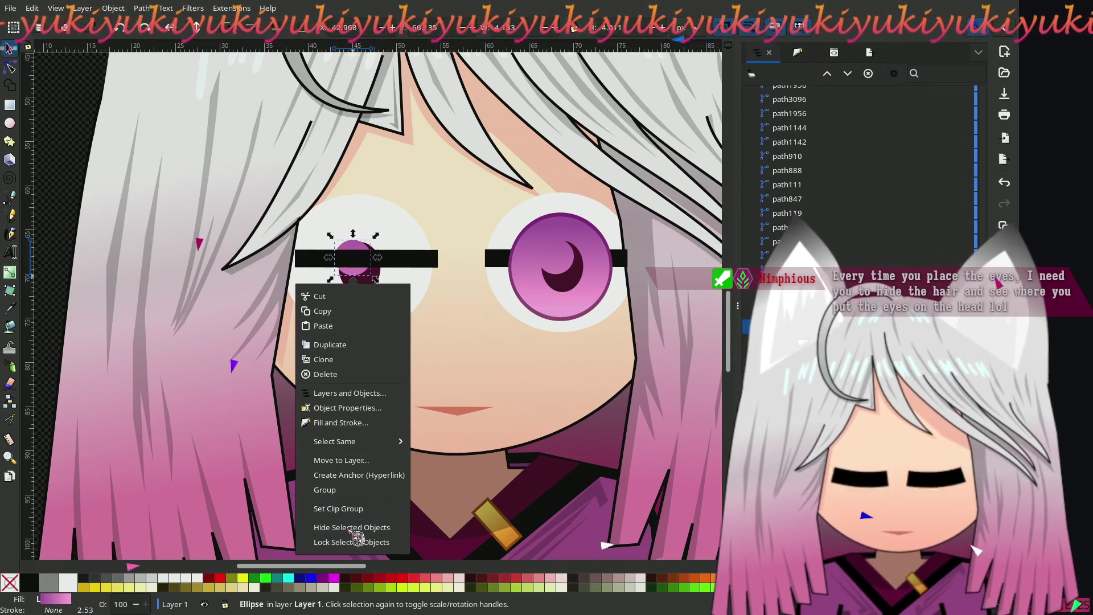
# Step: Hide the left pink ellipse and the right eye's crescent highlight, pink iris and purple iris
pyautogui.click(352, 528)
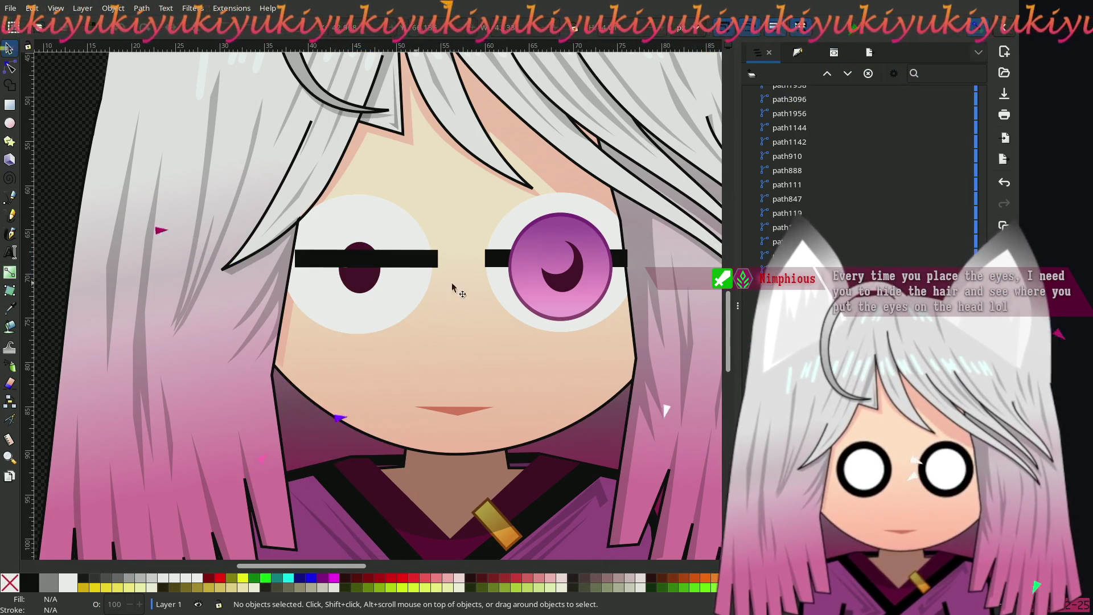
pyautogui.click(556, 263)
pyautogui.rightClick(556, 264)
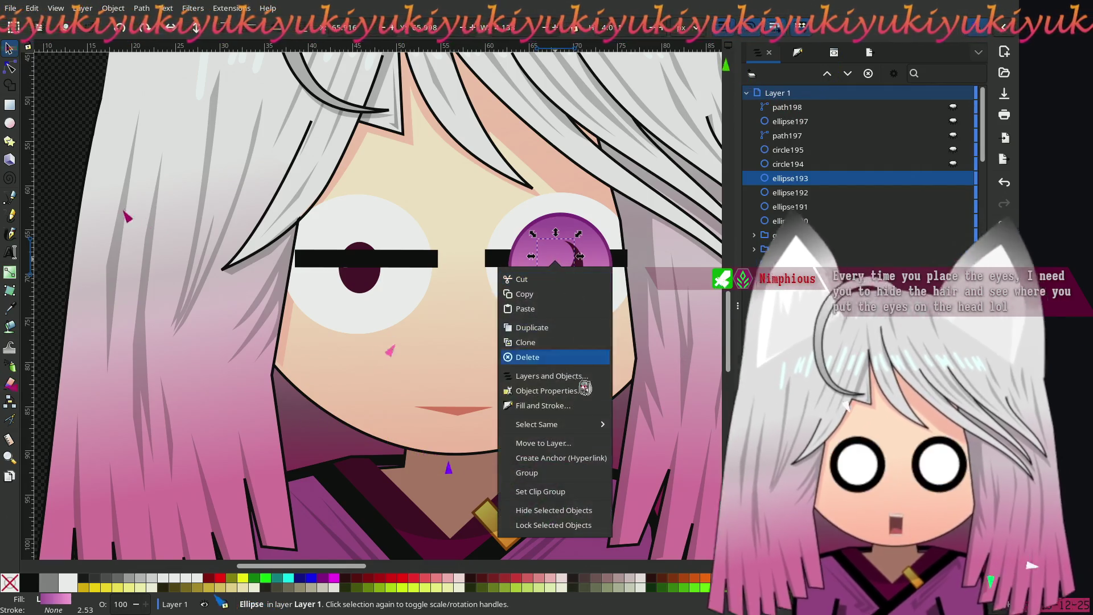
pyautogui.click(535, 510)
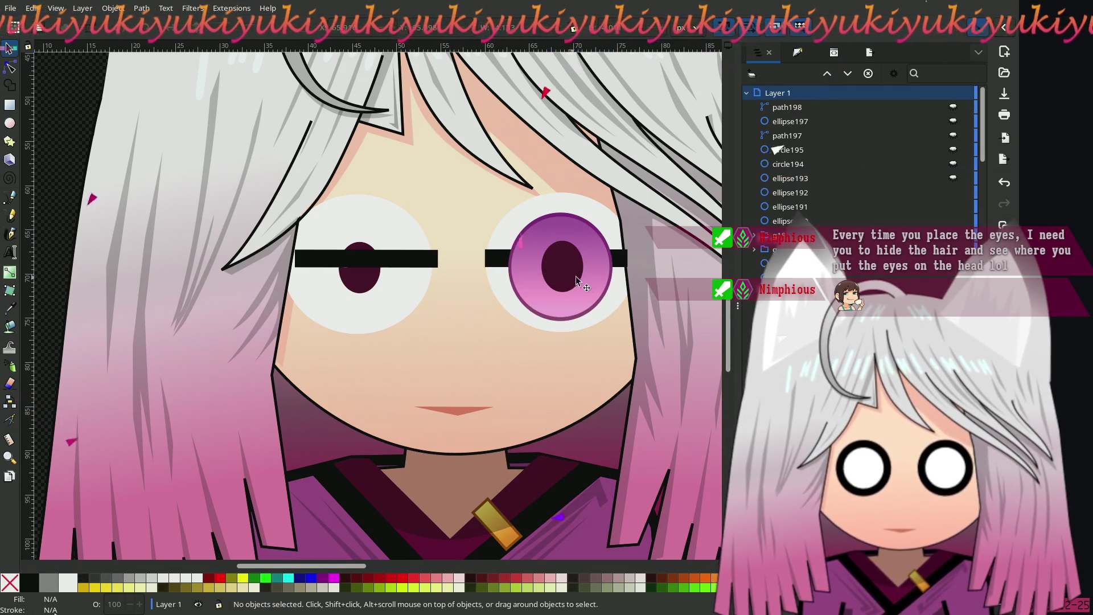
pyautogui.click(594, 283)
pyautogui.rightClick(536, 281)
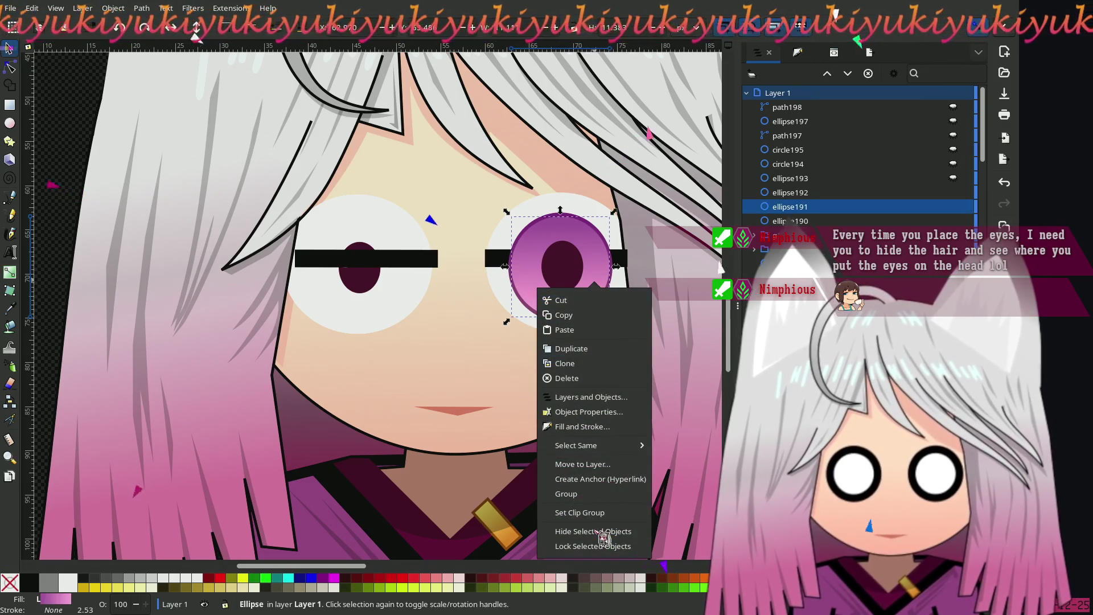
pyautogui.click(603, 538)
pyautogui.click(580, 291)
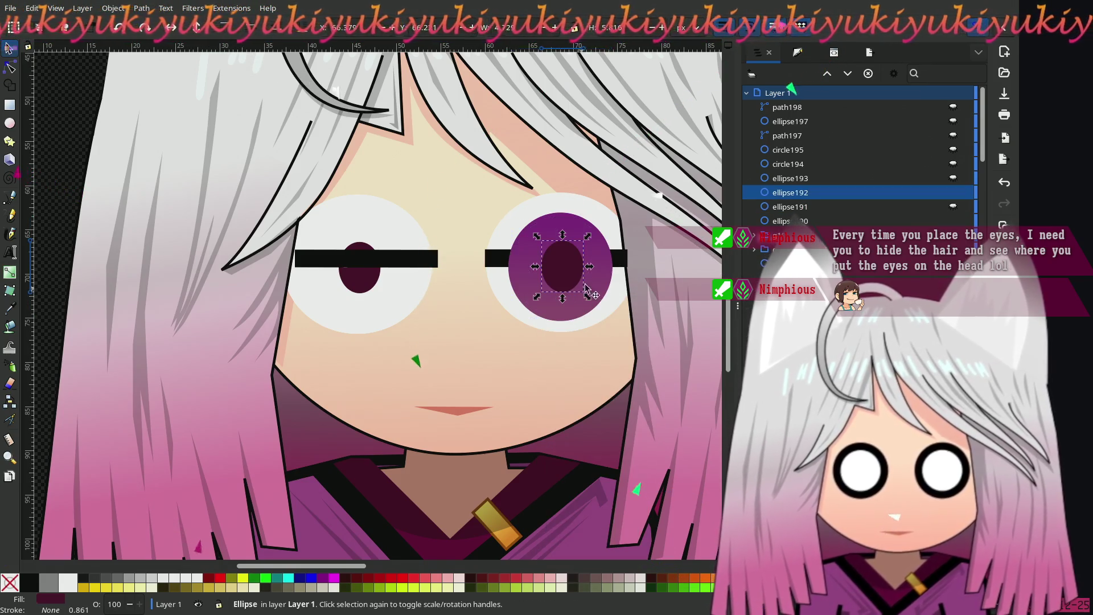
pyautogui.rightClick(595, 279)
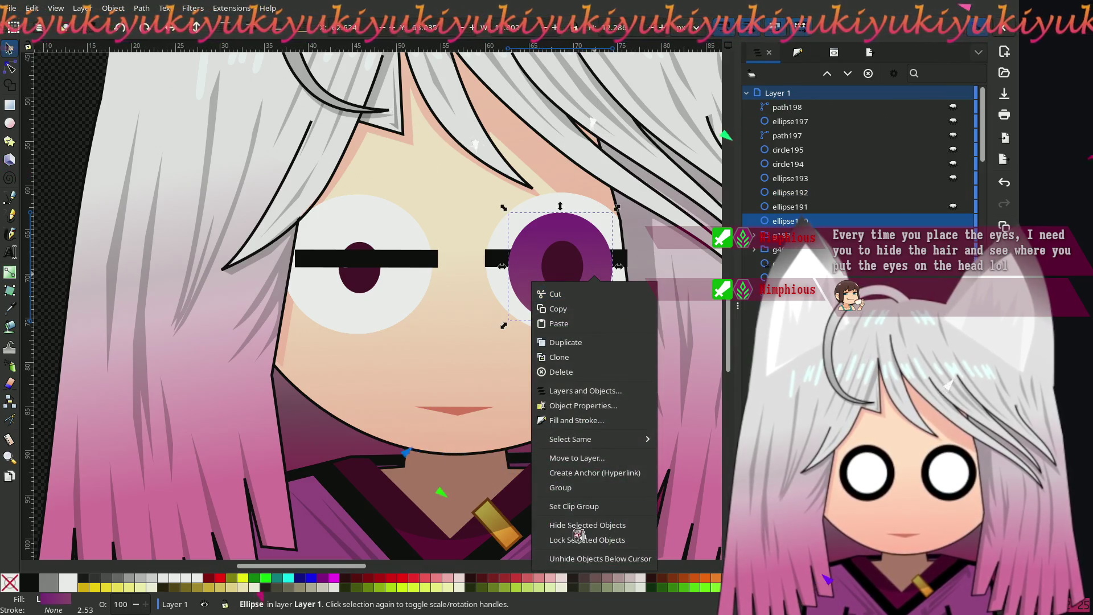
pyautogui.click(581, 525)
# Step: Hide both pupils and both eye whites, leaving only the black eye bars
pyautogui.click(553, 280)
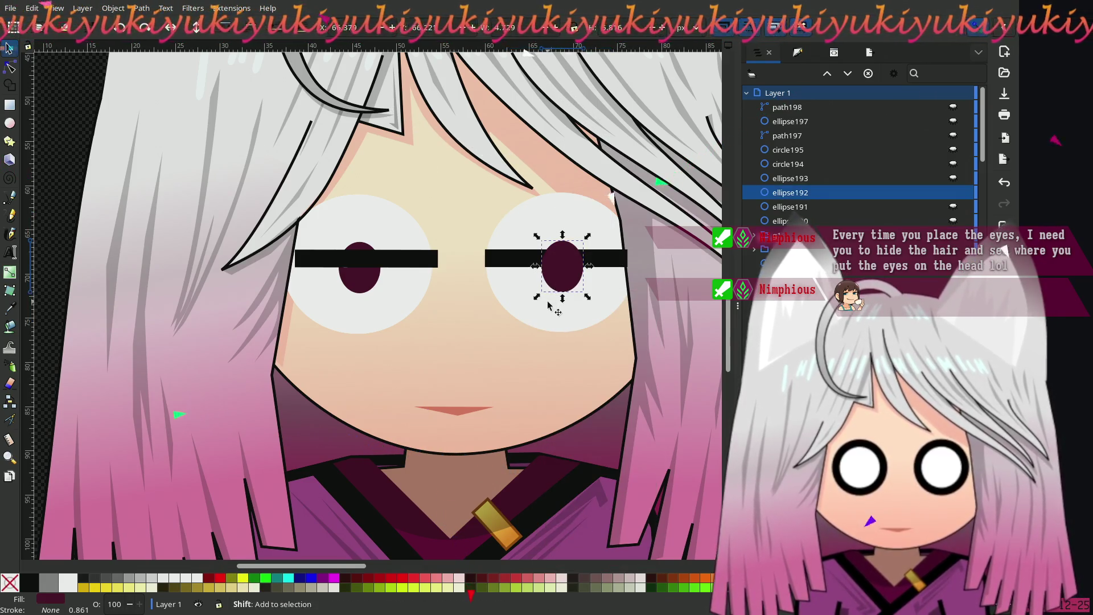
pyautogui.keyDown('shift'); pyautogui.click(556, 309); pyautogui.keyUp('shift')
pyautogui.keyDown('shift'); pyautogui.click(381, 288); pyautogui.keyUp('shift')
pyautogui.scroll(-1, 393, 290)
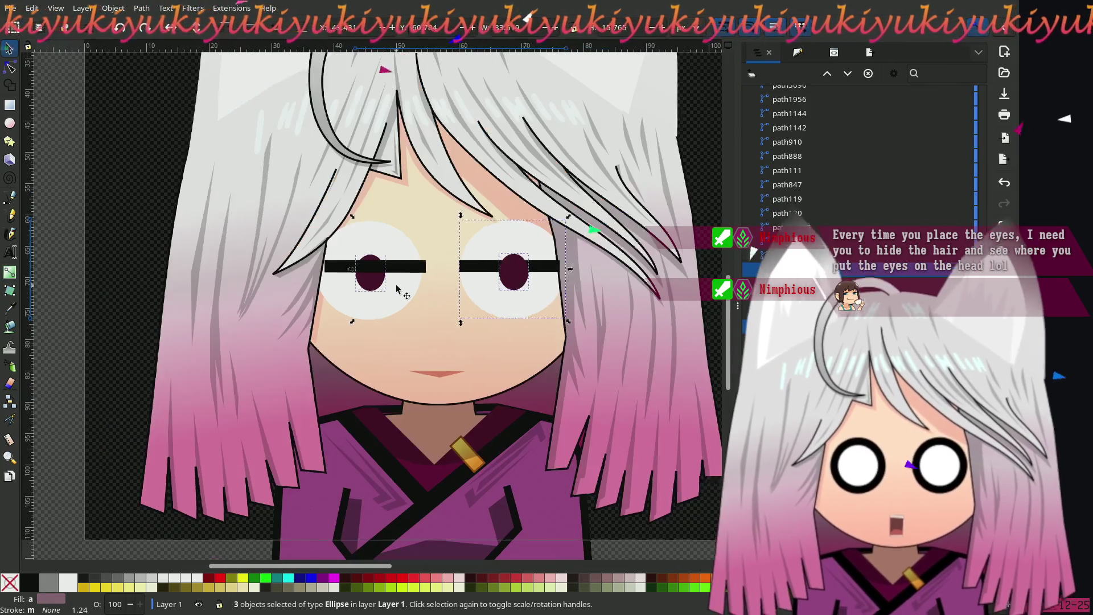
pyautogui.keyDown('shift'); pyautogui.click(393, 293); pyautogui.keyUp('shift')
pyautogui.rightClick(393, 293)
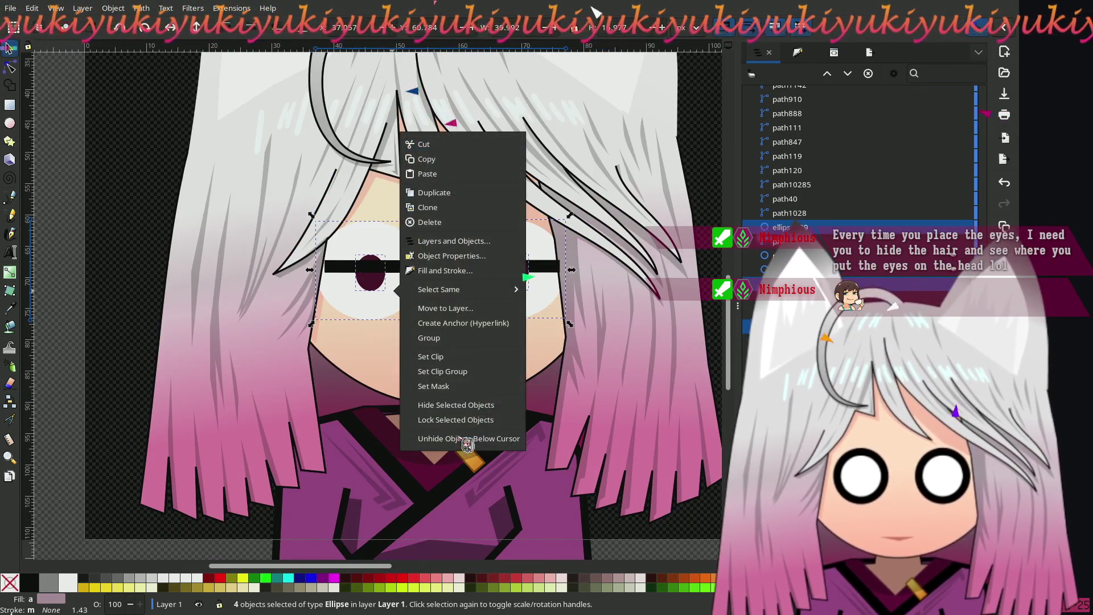
pyautogui.click(481, 406)
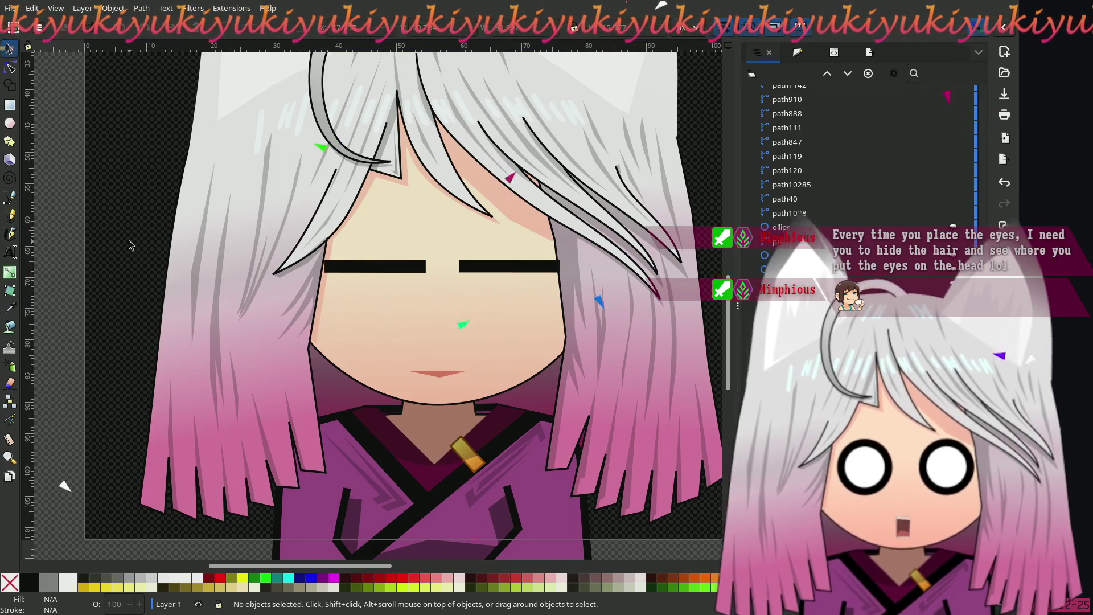
pyautogui.scroll(-1, 131, 245)
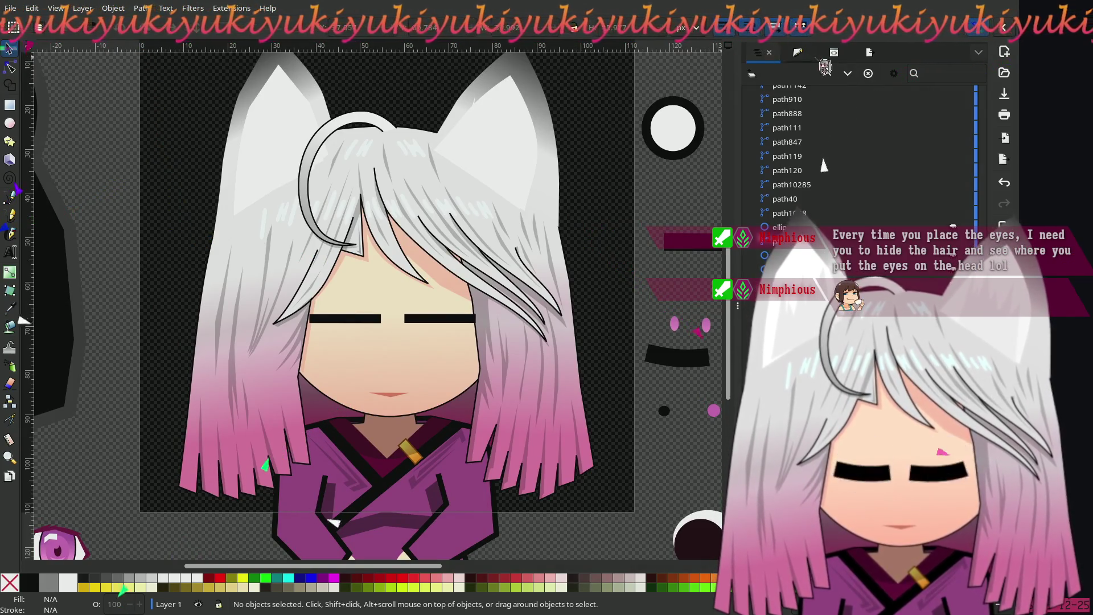
# Step: Cycle the right dock through the XML Editor and Fill and Stroke to the Export settings
pyautogui.click(833, 53)
pyautogui.click(794, 53)
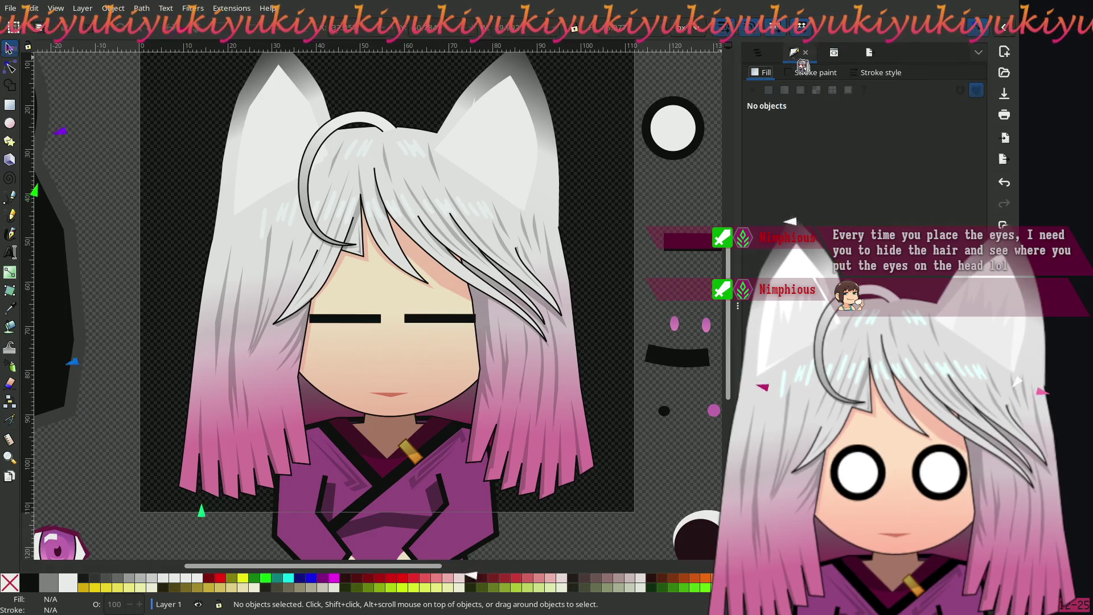
pyautogui.click(867, 52)
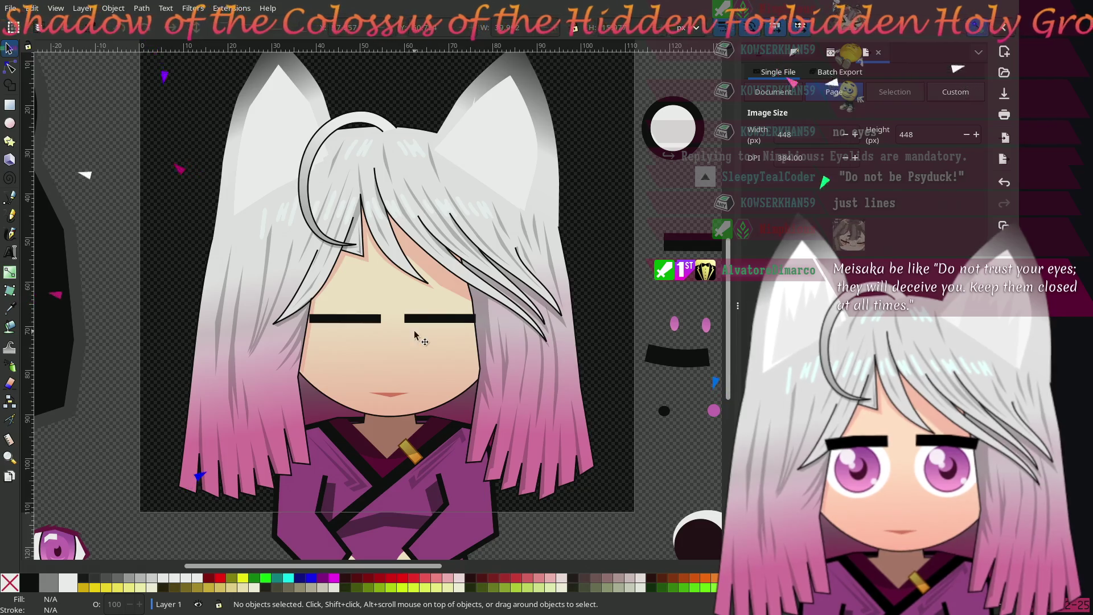
# Step: Reveal every hidden face part with Object > Unhide All
pyautogui.rightClick(341, 317)
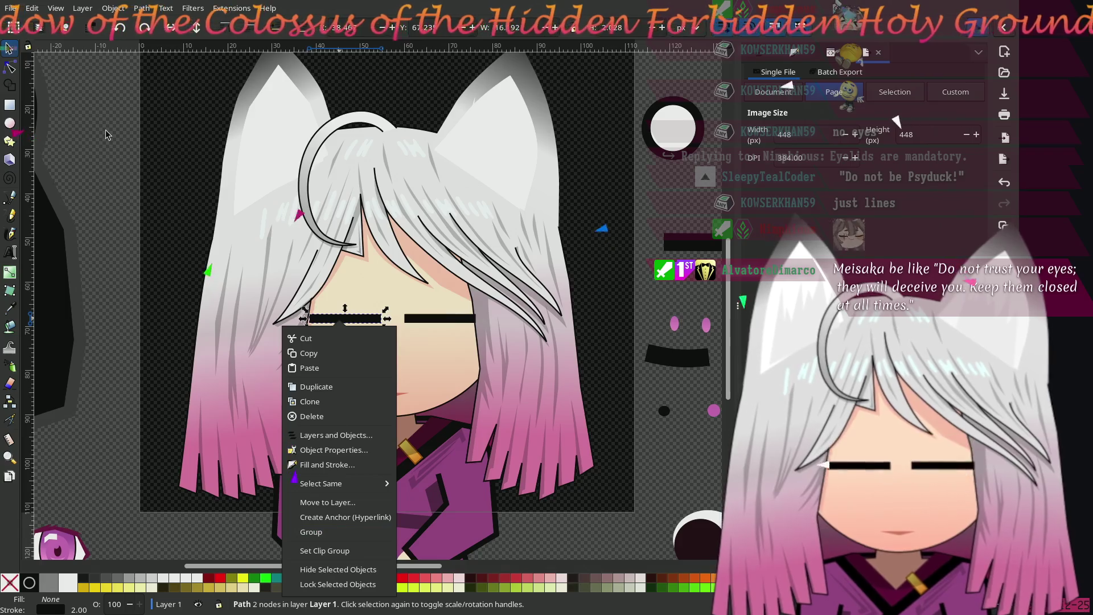
pyautogui.press('Escape')
pyautogui.click(111, 8)
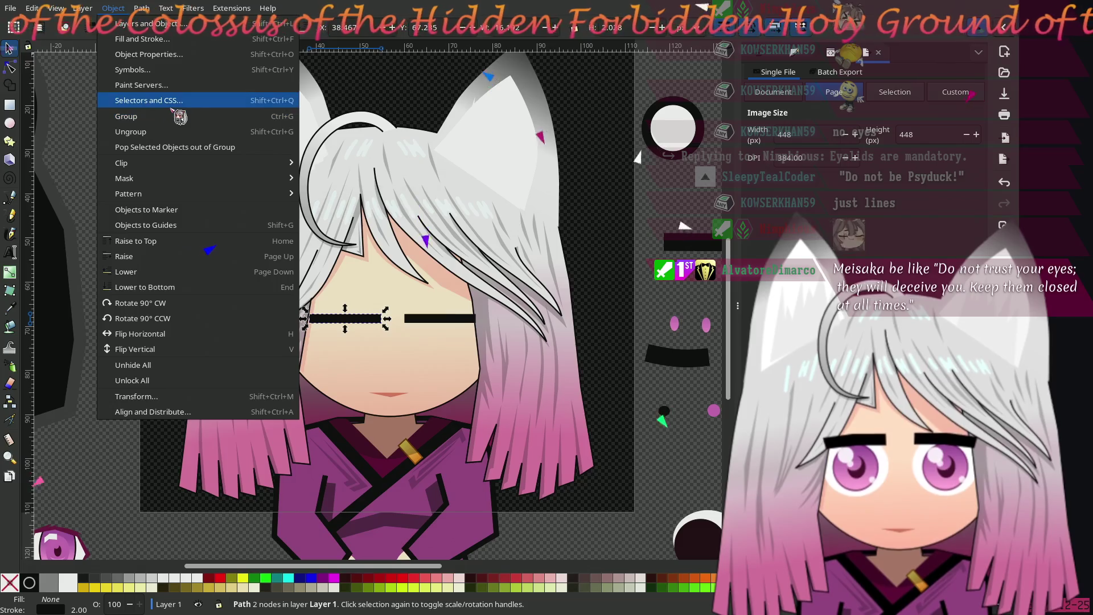
pyautogui.click(187, 368)
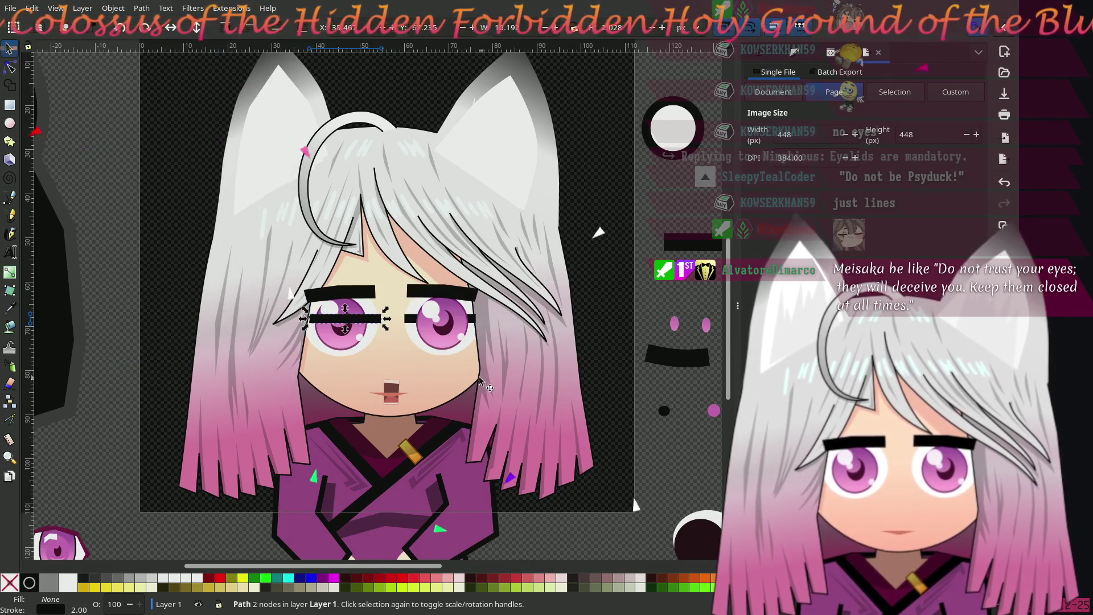
# Step: Hide the two closed-eye bar lines and both eyebrows
pyautogui.scroll(2, 479, 380)
pyautogui.keyDown('shift'); pyautogui.click(354, 267); pyautogui.keyUp('shift')
pyautogui.rightClick(294, 273)
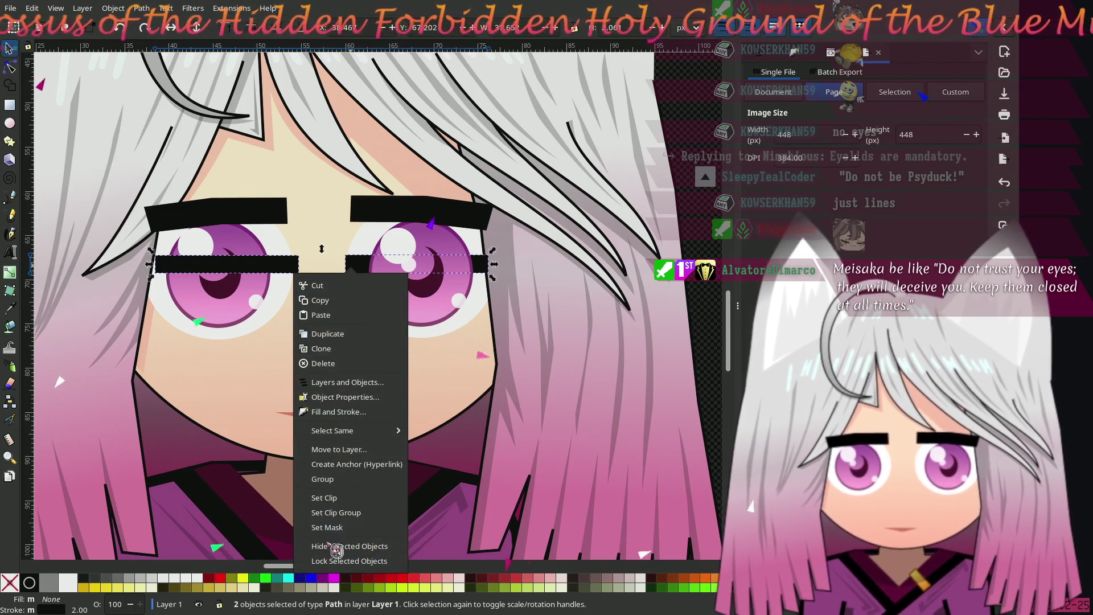
pyautogui.click(348, 546)
pyautogui.click(242, 220)
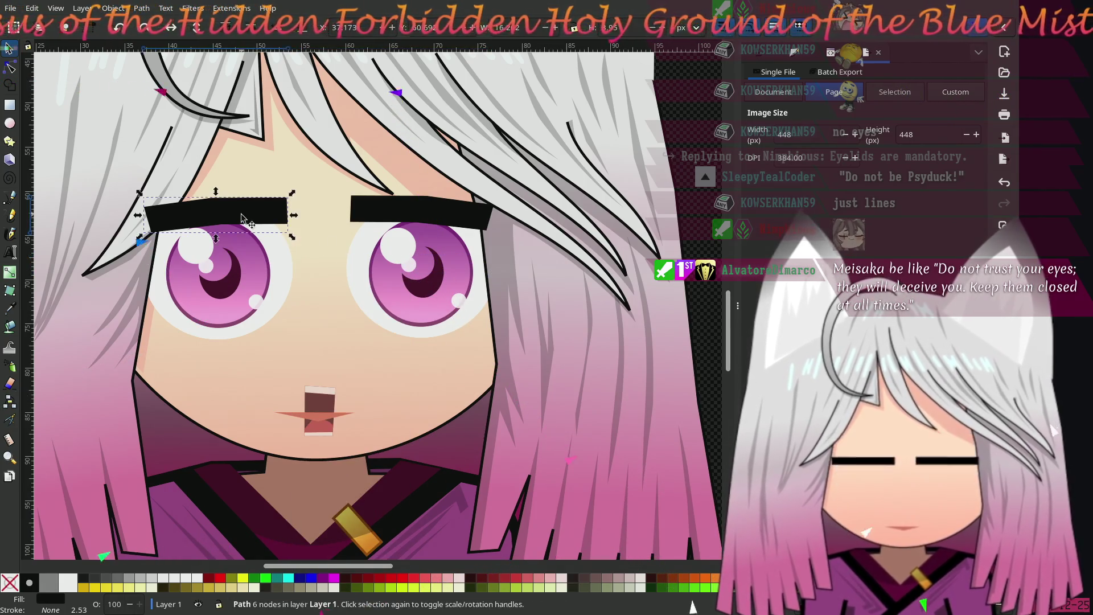
pyautogui.keyDown('shift'); pyautogui.click(369, 214); pyautogui.keyUp('shift')
pyautogui.rightClick(312, 214)
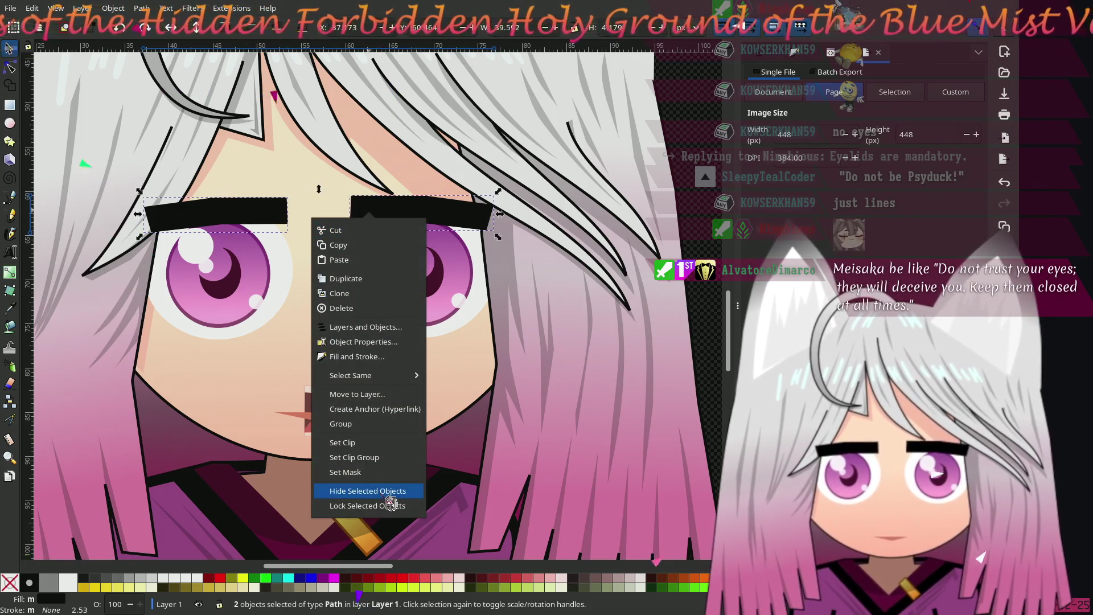
pyautogui.click(388, 489)
# Step: Hide the open mouth so only the thin closed mouth shows
pyautogui.keyDown('ctrl'); pyautogui.scroll(-2, 327, 308); pyautogui.keyUp('ctrl')
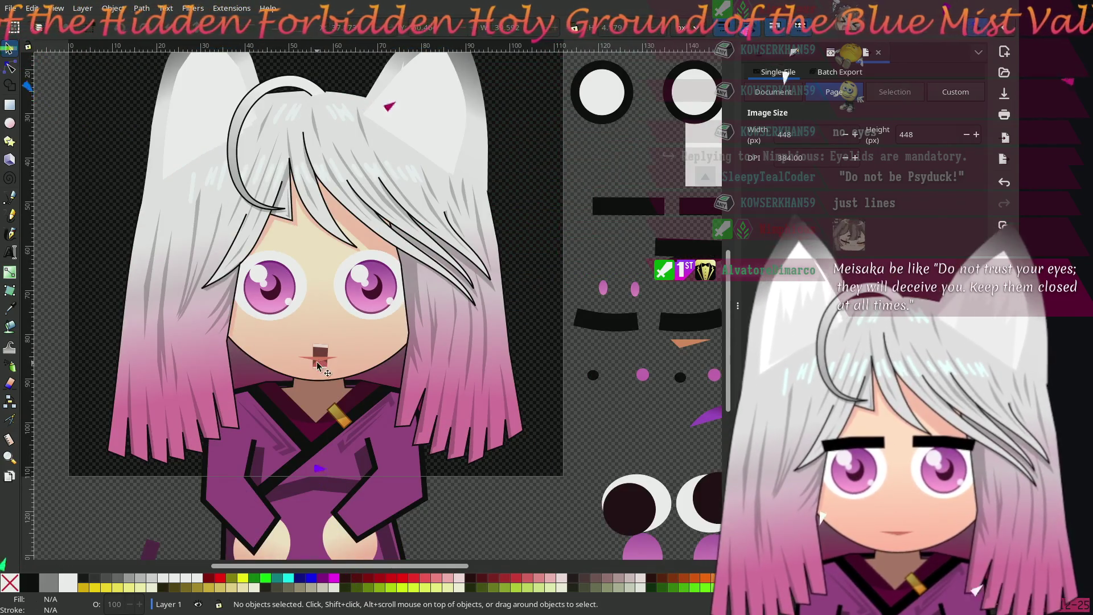
pyautogui.click(320, 353)
pyautogui.rightClick(323, 349)
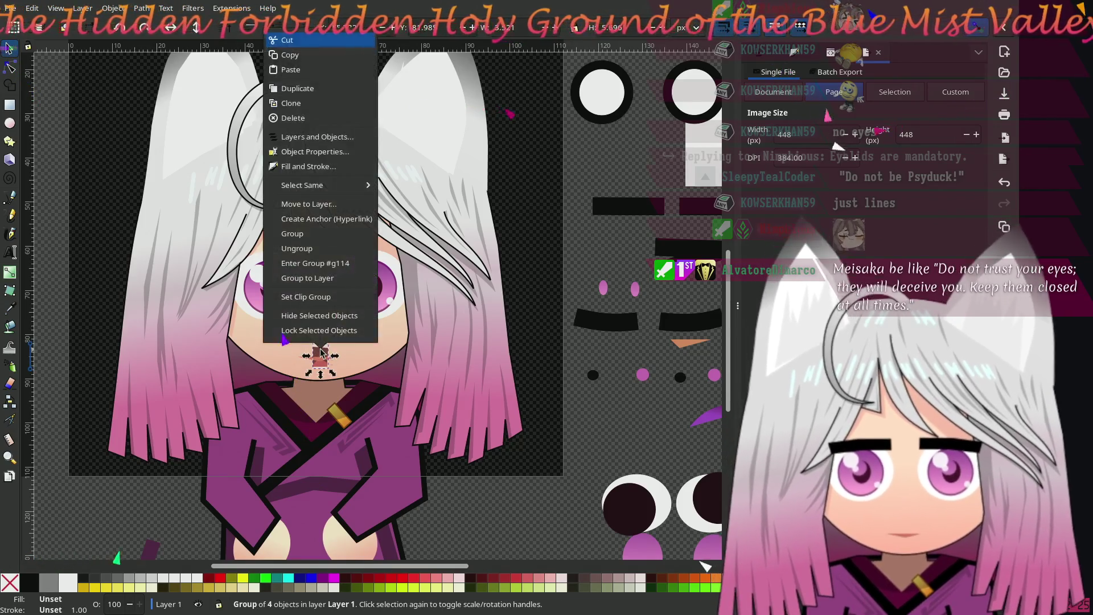
pyautogui.click(329, 318)
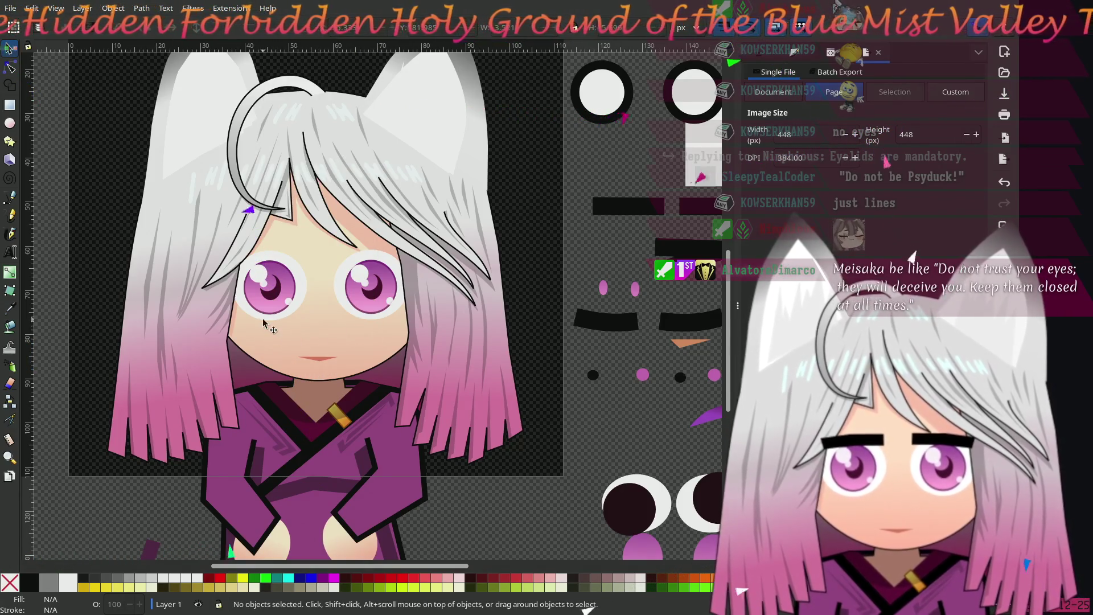
pyautogui.scroll(3, 227, 376)
pyautogui.hscroll(-4, 228, 376)
pyautogui.scroll(-1, 131, 288)
pyautogui.hscroll(1, 131, 287)
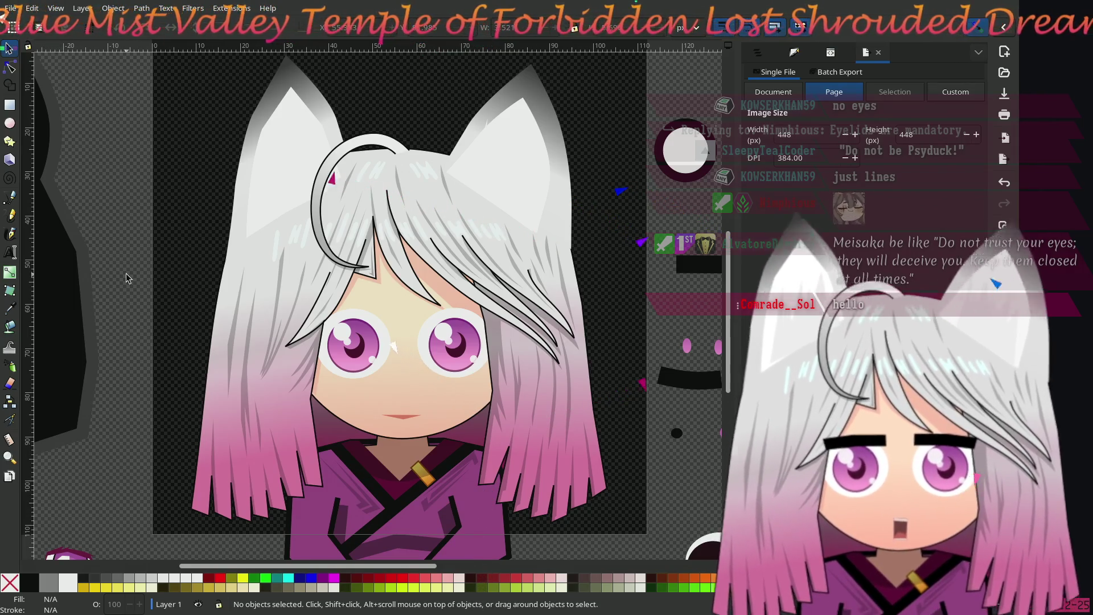
pyautogui.hscroll(7, 454, 322)
pyautogui.scroll(-1, 454, 322)
pyautogui.moveTo(334, 293)
pyautogui.mouseDown()
pyautogui.moveTo(311, 204)
pyautogui.moveTo(248, 313)
pyautogui.moveTo(413, 301)
pyautogui.moveTo(436, 330)
pyautogui.moveTo(421, 340)
pyautogui.mouseUp()
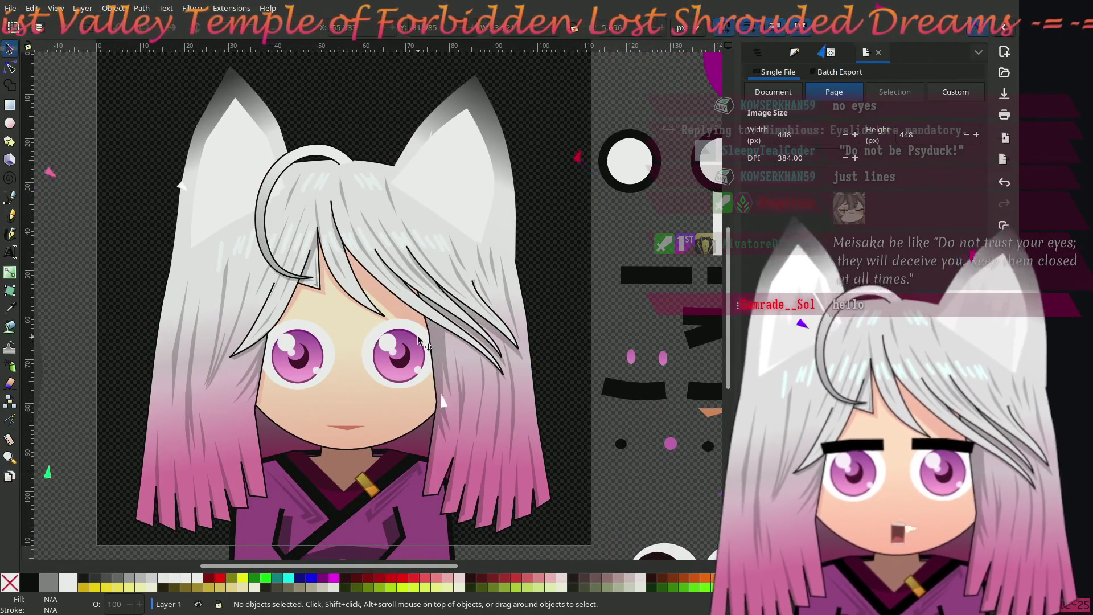
pyautogui.scroll(1, 418, 340)
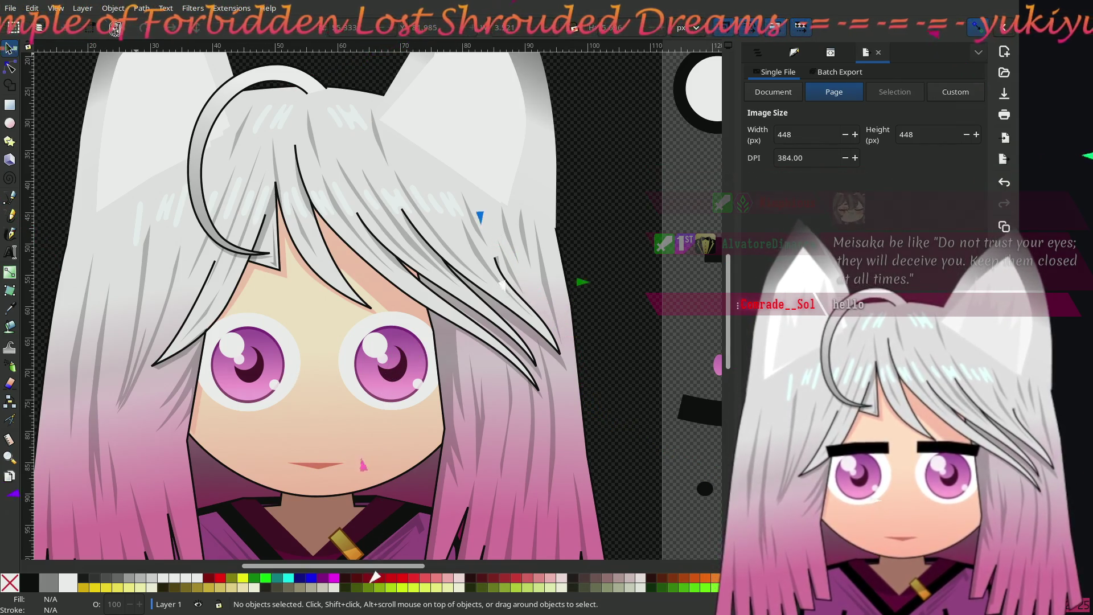
# Step: Reveal all hidden face parts with Object > Unhide All
pyautogui.click(83, 8)
pyautogui.moveTo(114, 8)
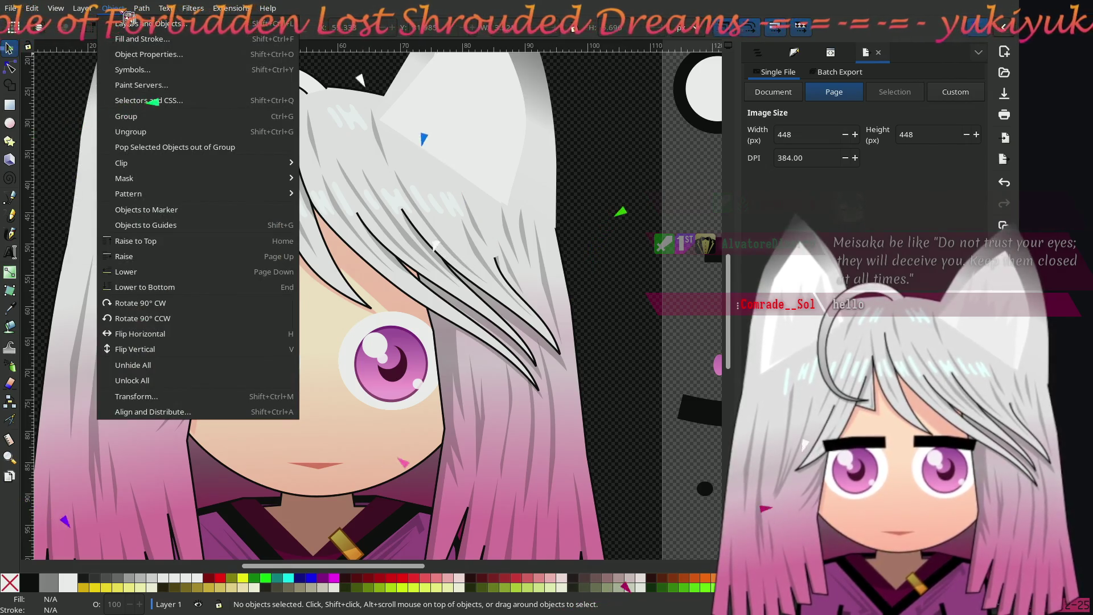
pyautogui.click(137, 365)
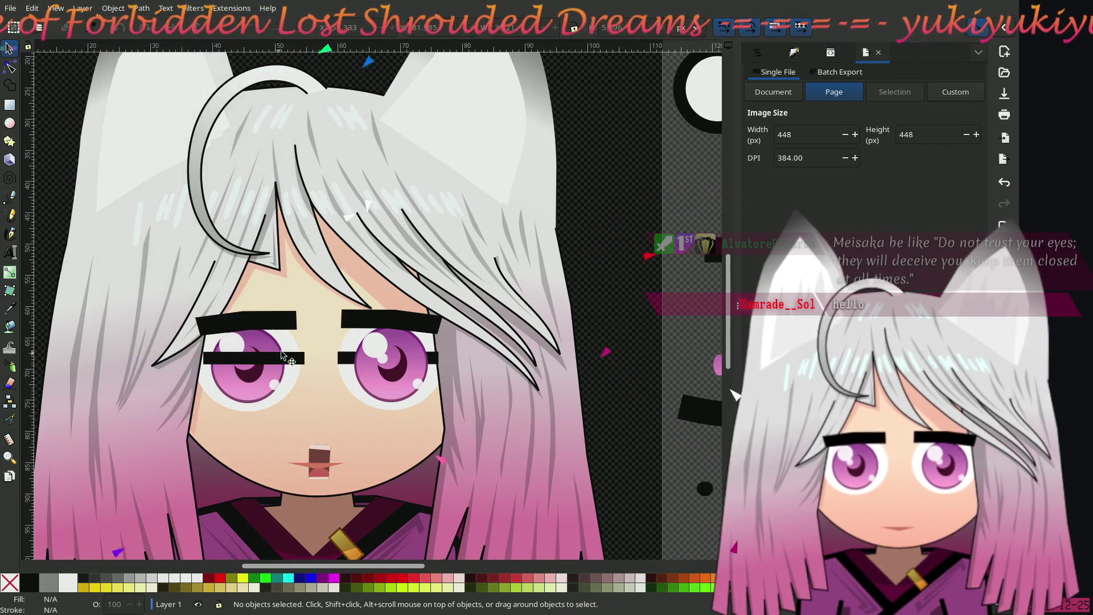
# Step: Duplicate both eye bars with Ctrl+D and drag the copies up above the eyebrows
pyautogui.click(284, 358)
pyautogui.keyDown('shift'); pyautogui.click(340, 357); pyautogui.keyUp('shift')
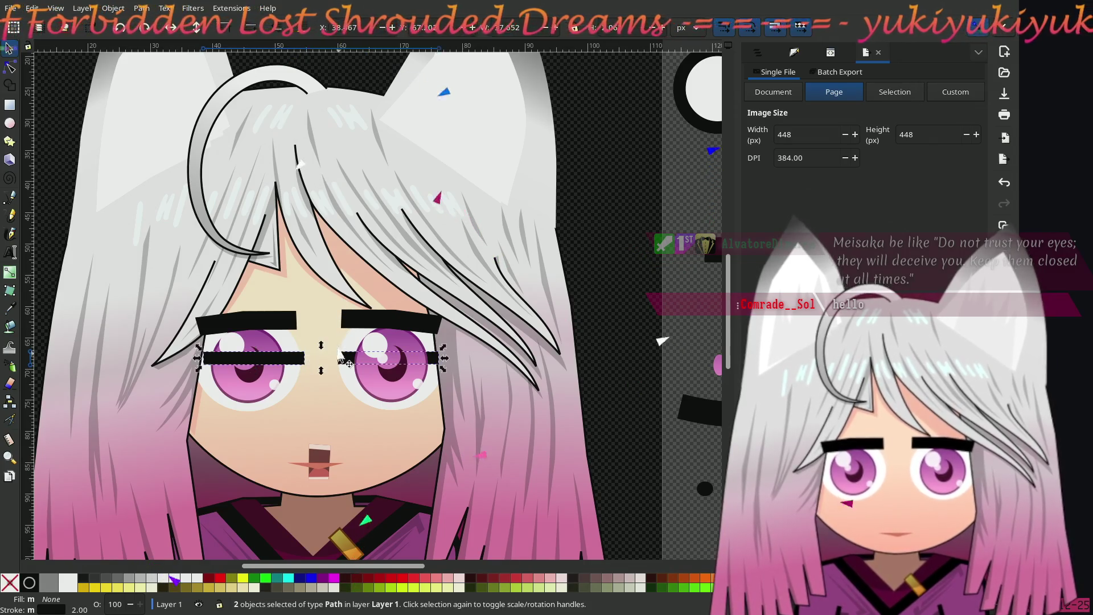
pyautogui.hotkey('ctrl', 'd')
pyautogui.moveTo(342, 357); pyautogui.dragTo(348, 304)
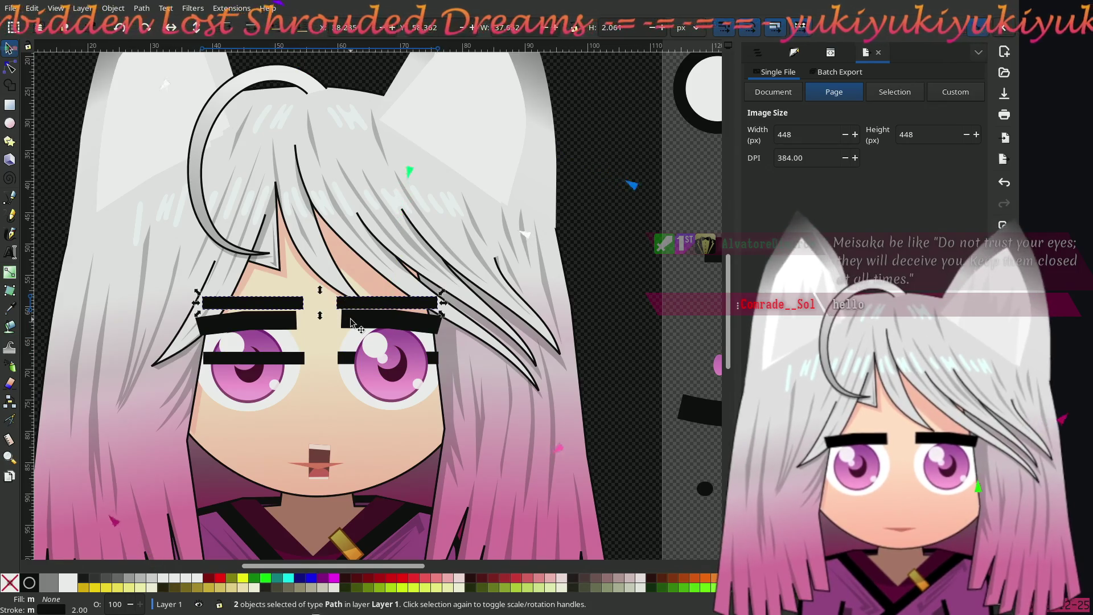
# Step: Hide the original eyebrows, the eye bars and the open mouth
pyautogui.click(353, 321)
pyautogui.keyDown('shift'); pyautogui.click(269, 322); pyautogui.keyUp('shift')
pyautogui.rightClick(269, 321)
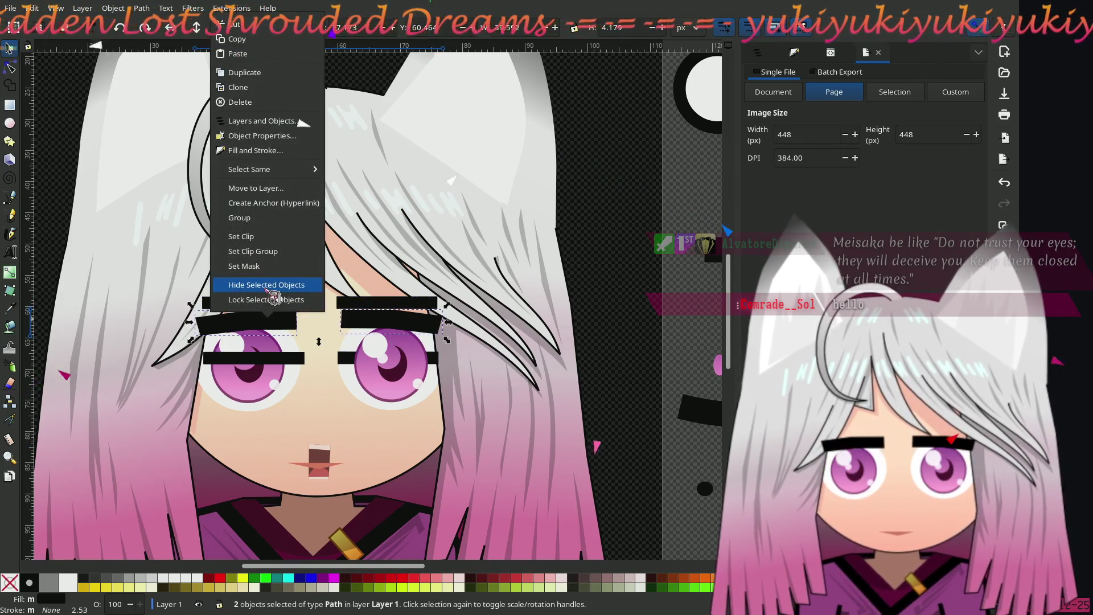
pyautogui.click(285, 281)
pyautogui.click(346, 358)
pyautogui.keyDown('shift'); pyautogui.click(296, 362); pyautogui.keyUp('shift')
pyautogui.keyDown('shift'); pyautogui.click(317, 459); pyautogui.keyUp('shift')
pyautogui.rightClick(318, 458)
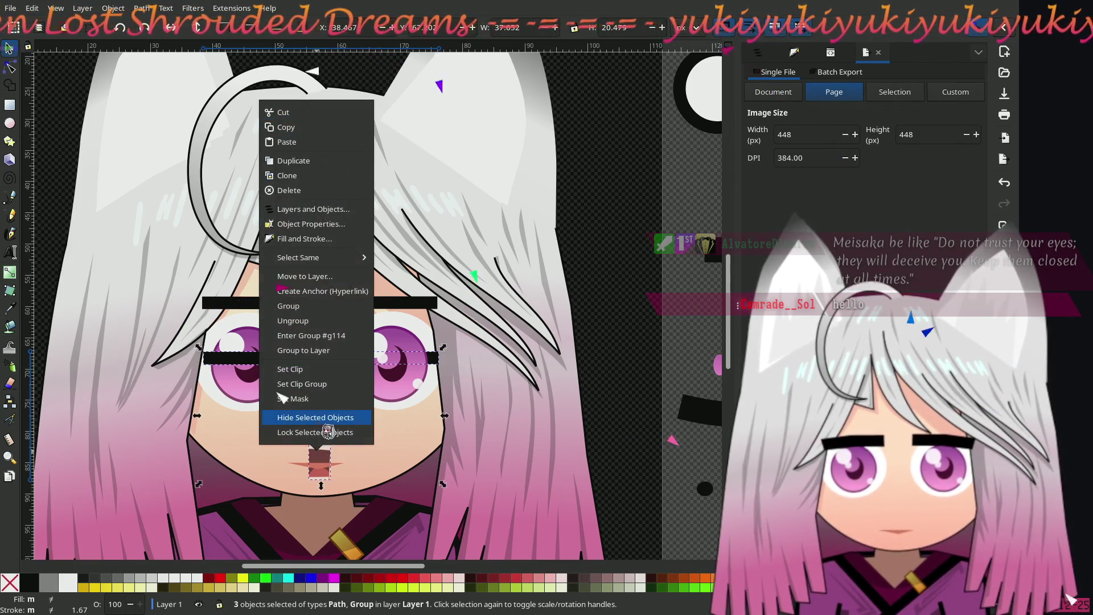
pyautogui.click(308, 420)
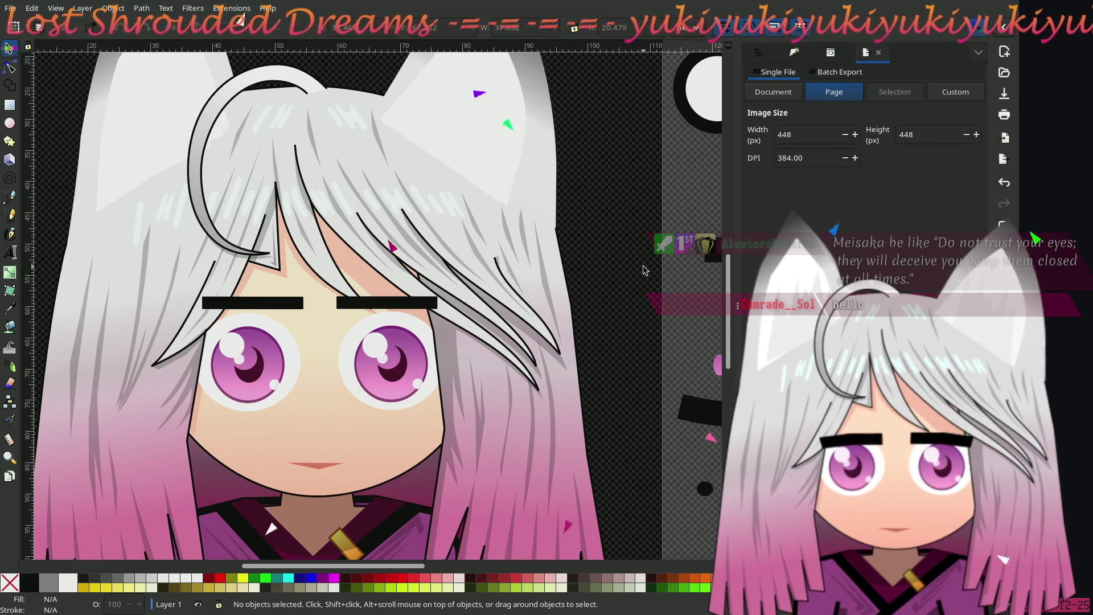
pyautogui.click(265, 302)
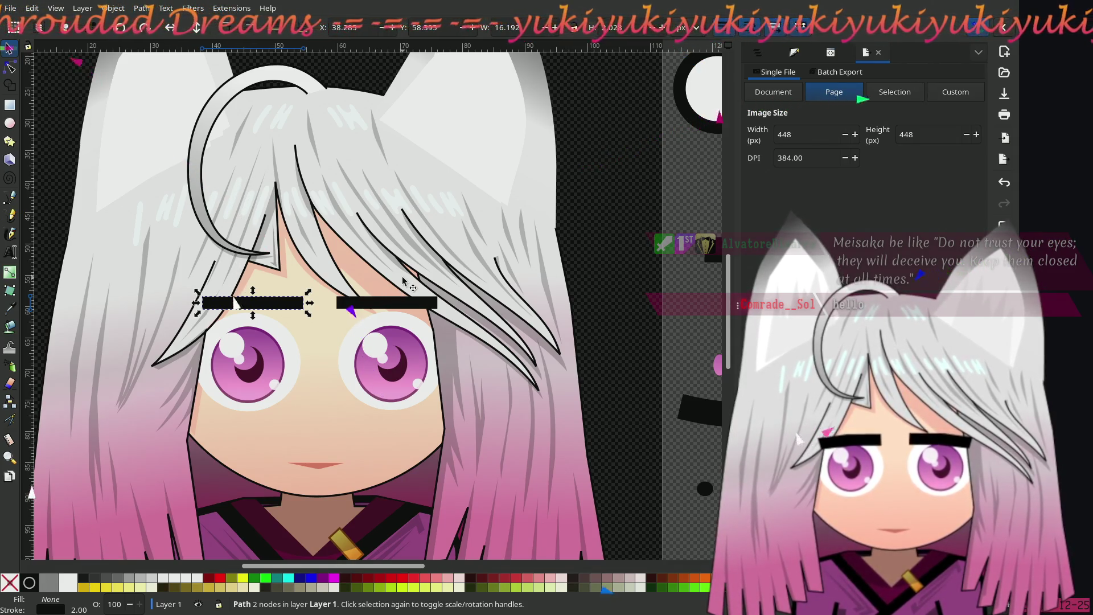
# Step: Lower the flat eyebrows slightly and shift the left one further left
pyautogui.moveTo(338, 306); pyautogui.dragTo(489, 311)
pyautogui.keyDown('shift'); pyautogui.click(483, 303); pyautogui.keyUp('shift')
pyautogui.press('Escape')
pyautogui.moveTo(397, 308); pyautogui.dragTo(407, 310)
pyautogui.click(153, 220)
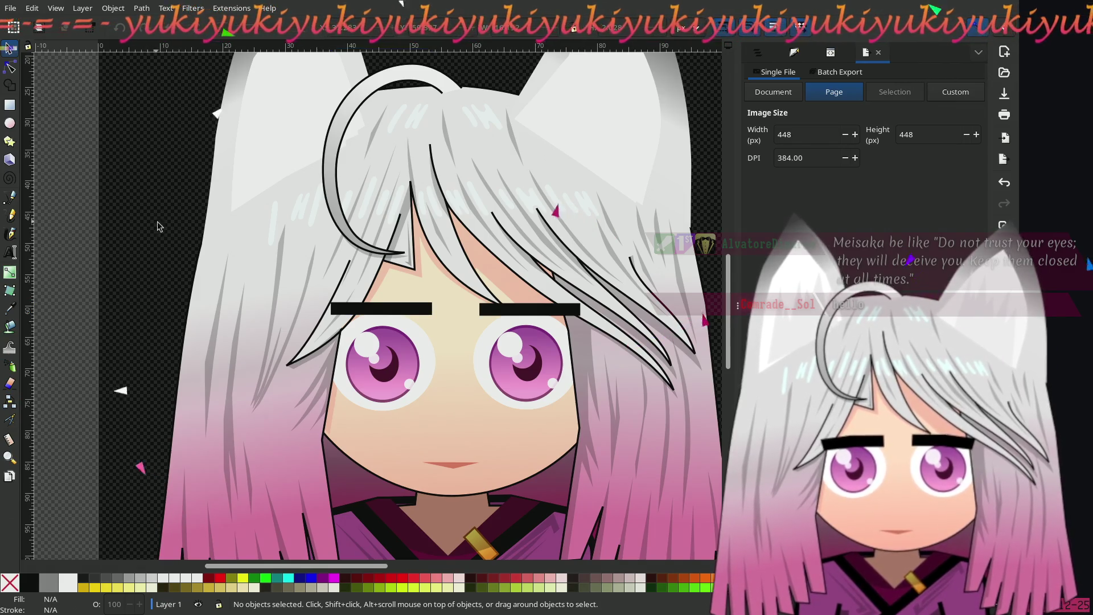
# Step: Nudge the left flat eyebrow slightly left and down so it sits evenly above the eye
pyautogui.scroll(-2, 159, 228)
pyautogui.scroll(1, 250, 249)
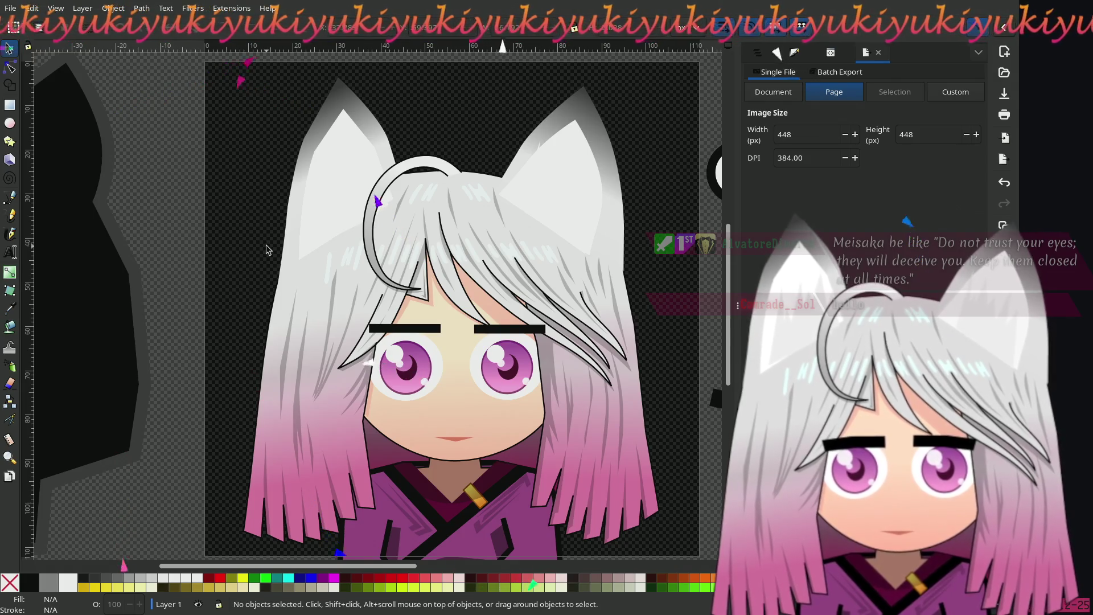
pyautogui.scroll(3, 477, 347)
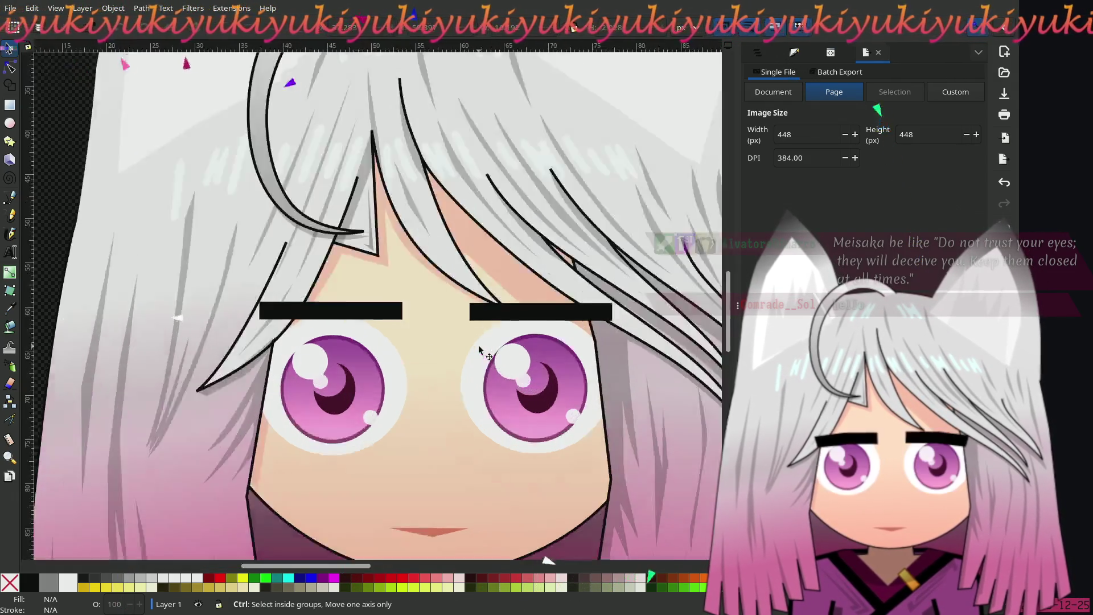
pyautogui.click(342, 297)
pyautogui.moveTo(340, 295); pyautogui.dragTo(342, 297)
pyautogui.scroll(-2, 342, 297)
pyautogui.hscroll(-5, 300, 291)
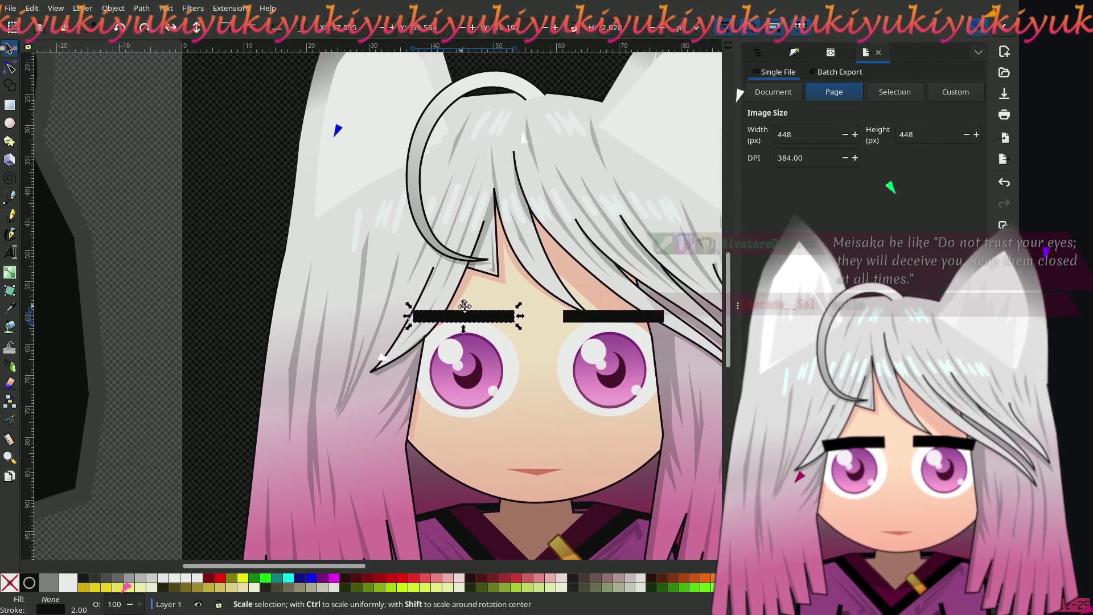
pyautogui.click(239, 247)
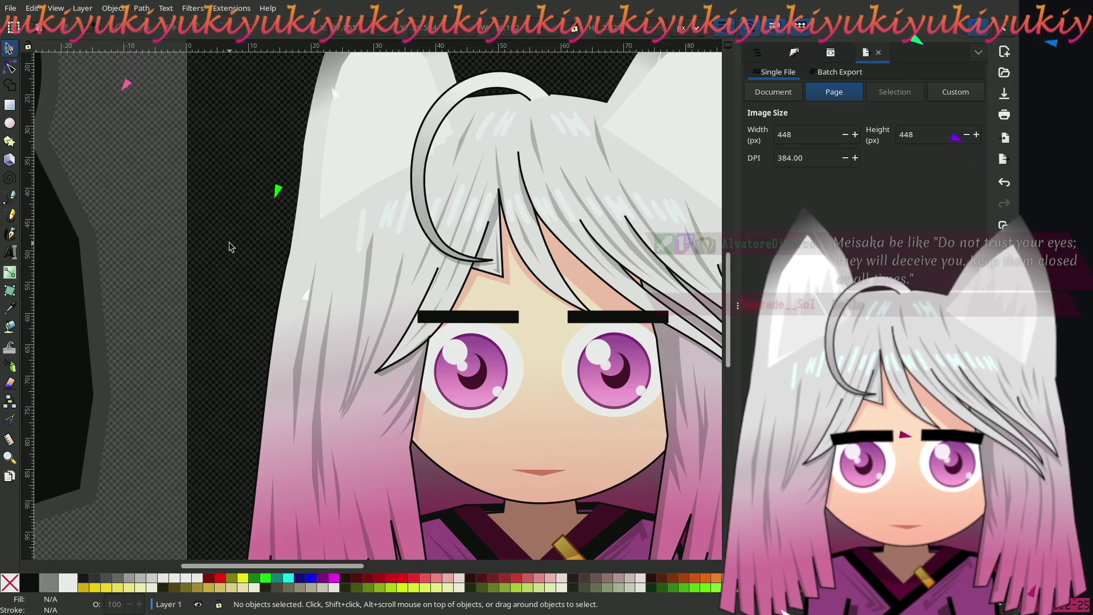
pyautogui.hscroll(4, 115, 234)
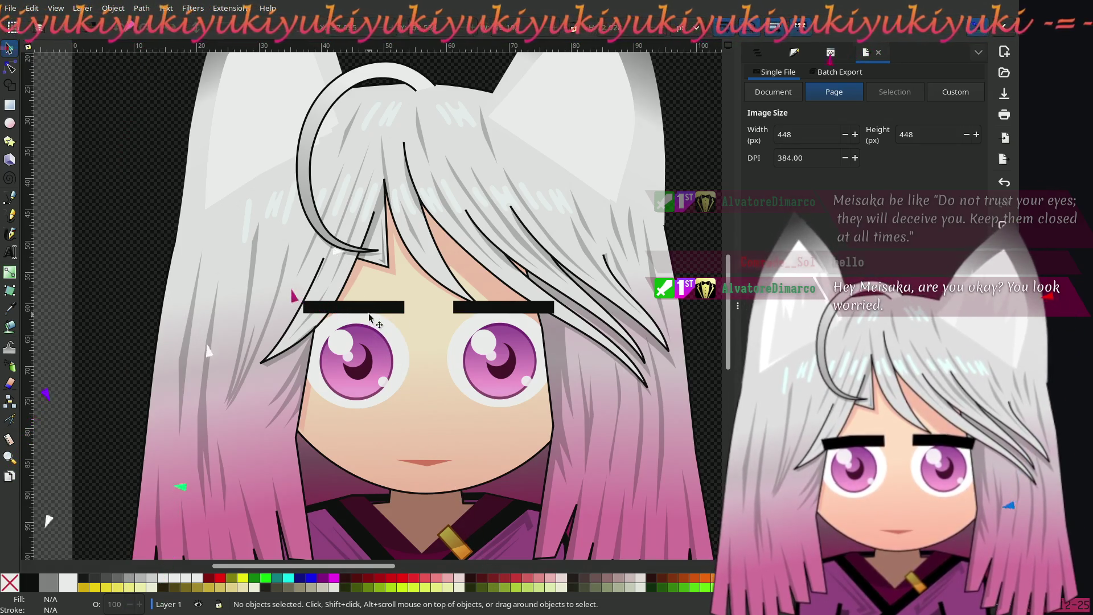
# Step: Move the left eyebrow slightly left and the right eyebrow slightly right
pyautogui.moveTo(373, 311); pyautogui.dragTo(388, 312)
pyautogui.click(467, 310)
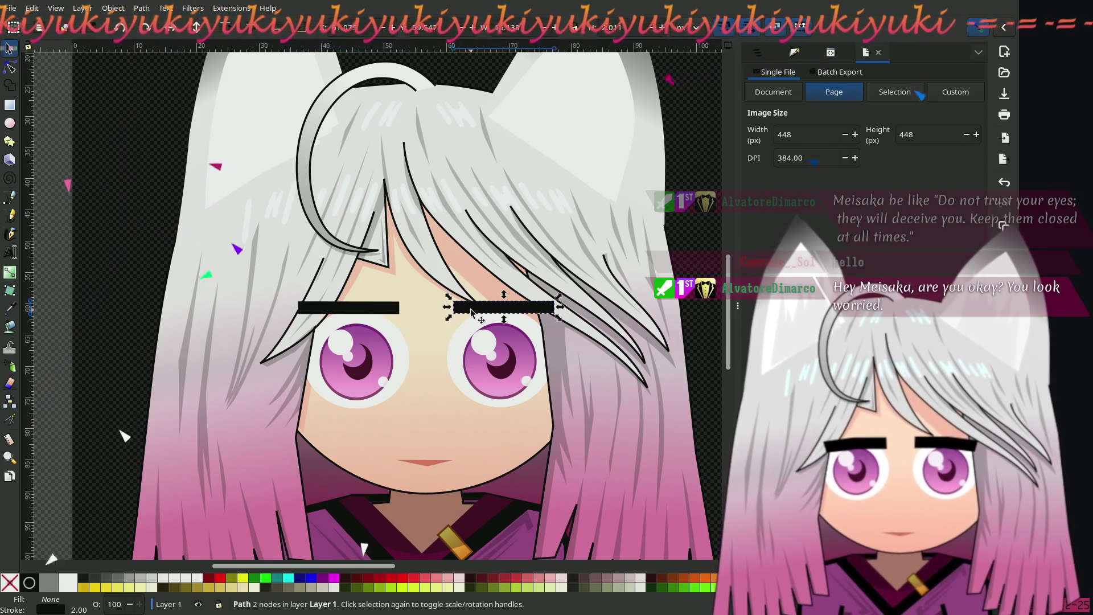
pyautogui.moveTo(467, 310); pyautogui.dragTo(470, 310)
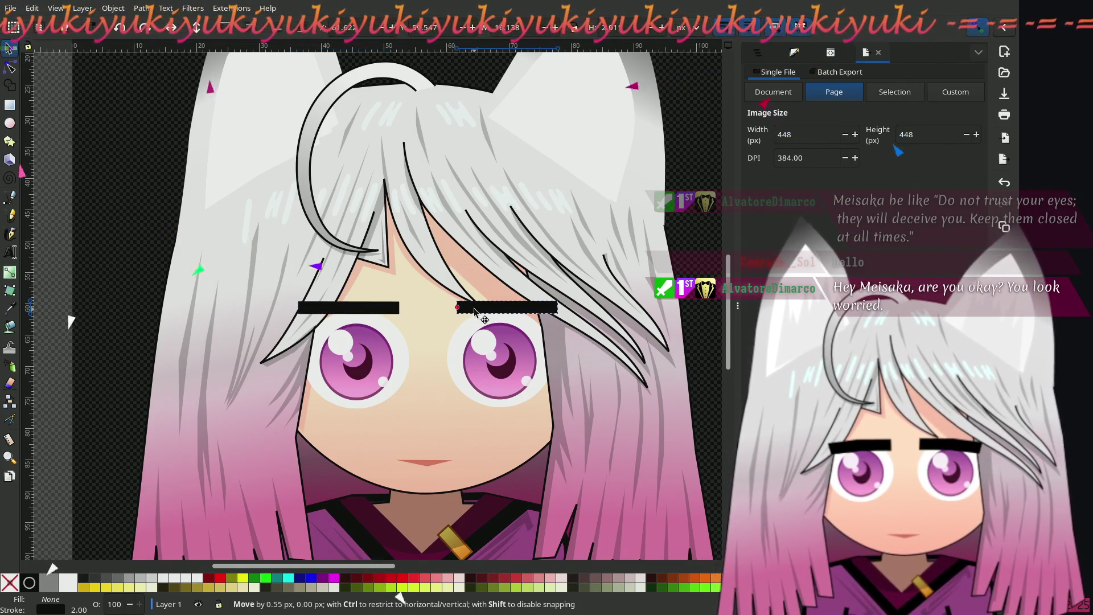
pyautogui.click(136, 214)
# Step: Zoom out and recentre the view on the character's face
pyautogui.press('-')
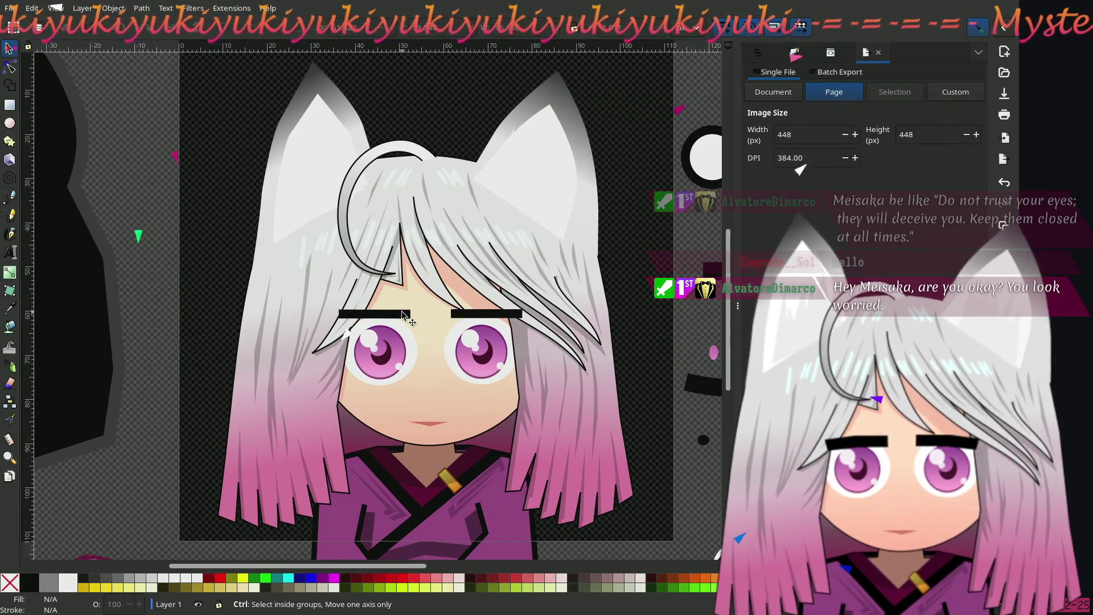
pyautogui.scroll(2, 403, 315)
pyautogui.scroll(-1, 404, 315)
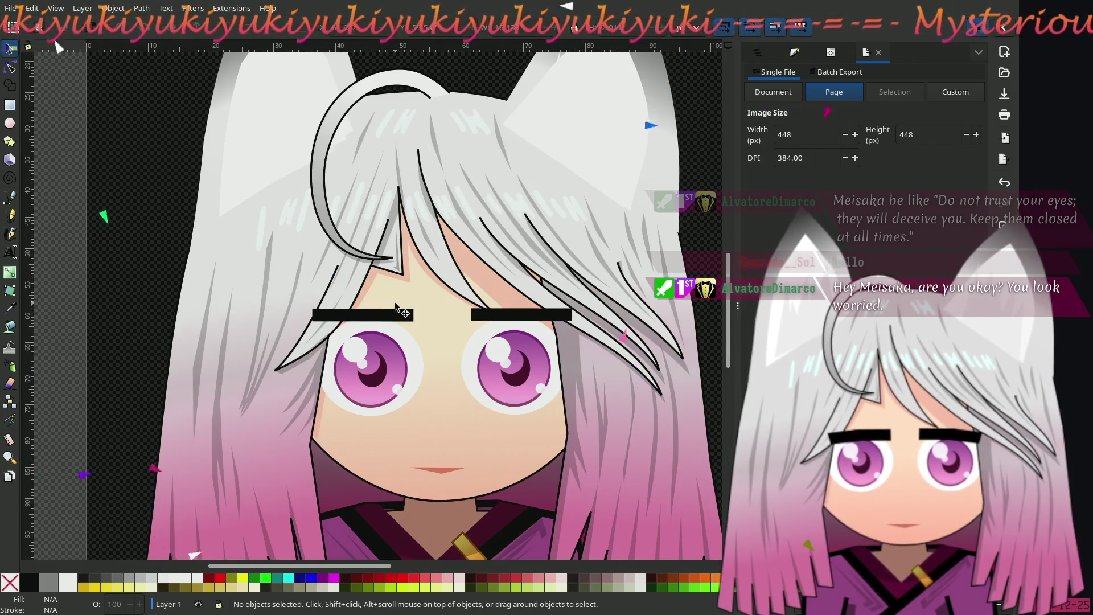
pyautogui.moveTo(397, 314); pyautogui.dragTo(376, 279)
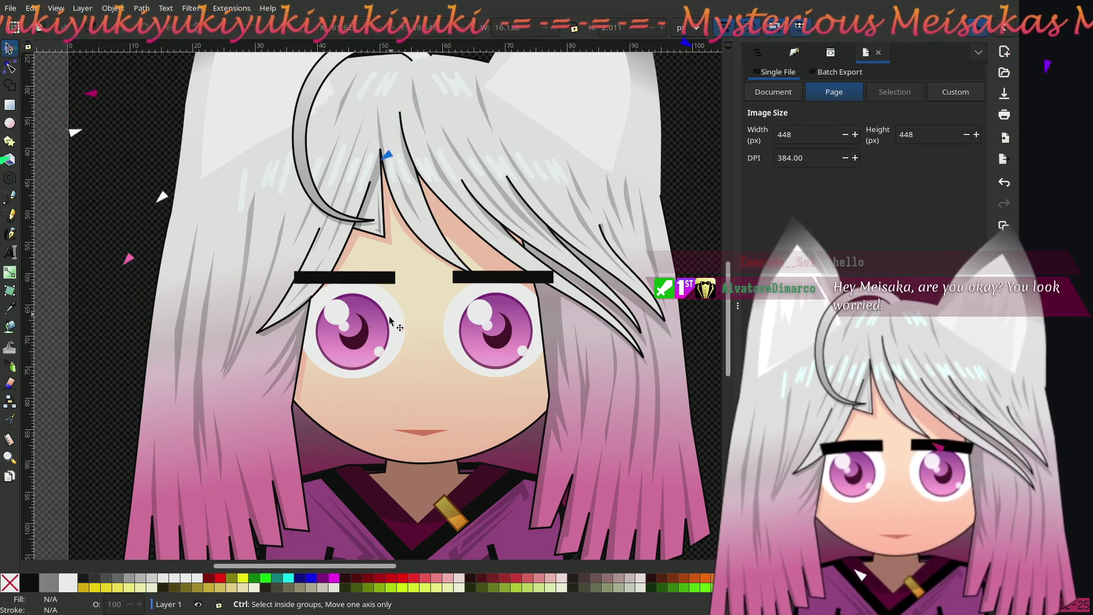
pyautogui.scroll(1, 386, 324)
pyautogui.scroll(1, 387, 325)
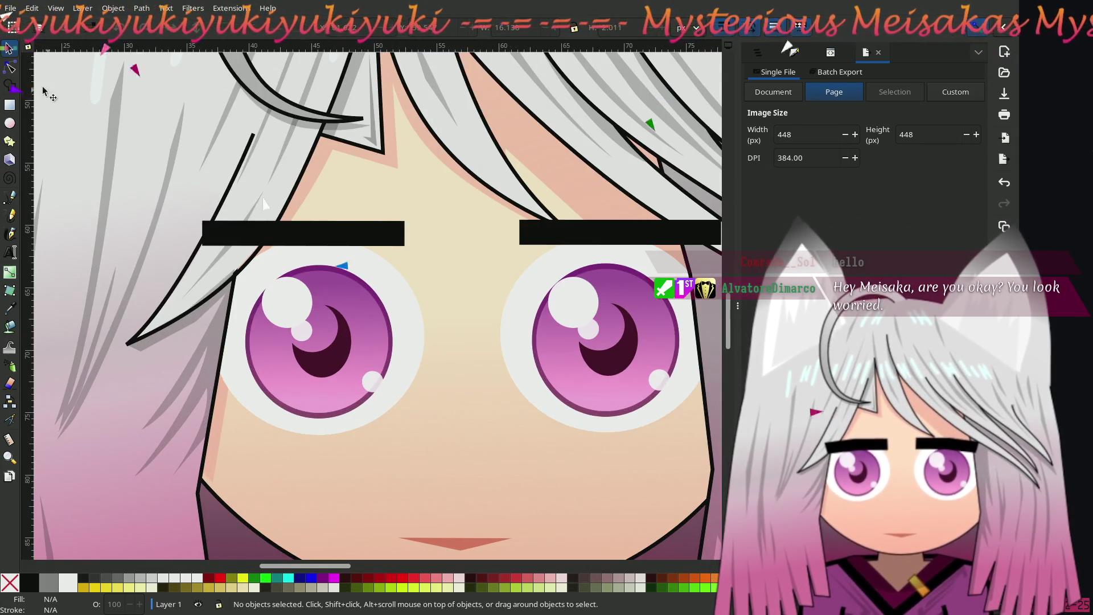
# Step: Move the left eye's white highlight left and down with the Node tool
pyautogui.press('n')
pyautogui.click(297, 292)
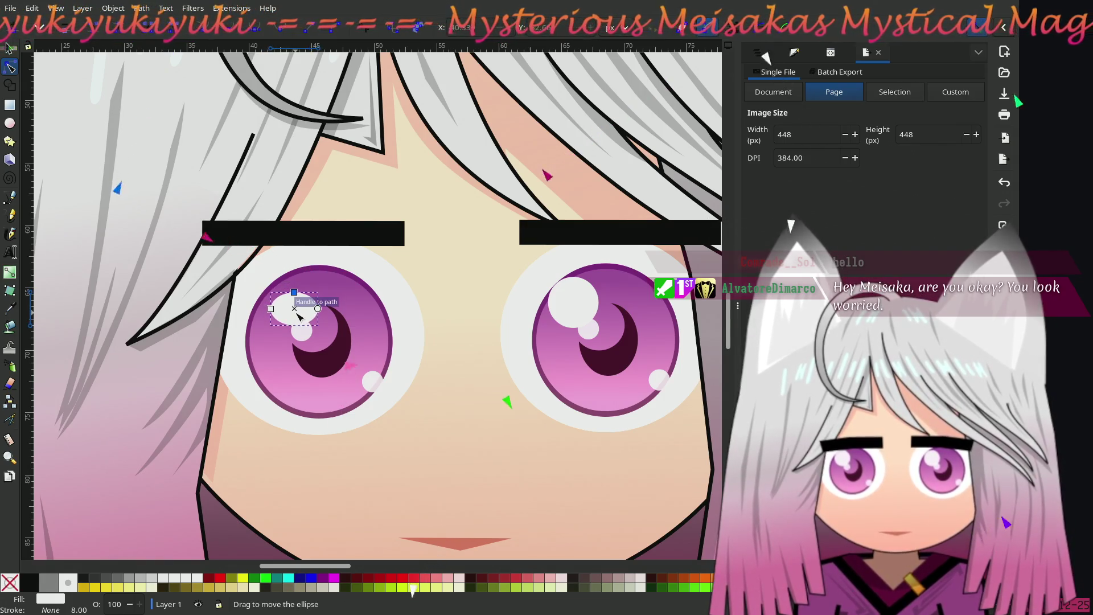
pyautogui.moveTo(300, 317); pyautogui.dragTo(278, 322)
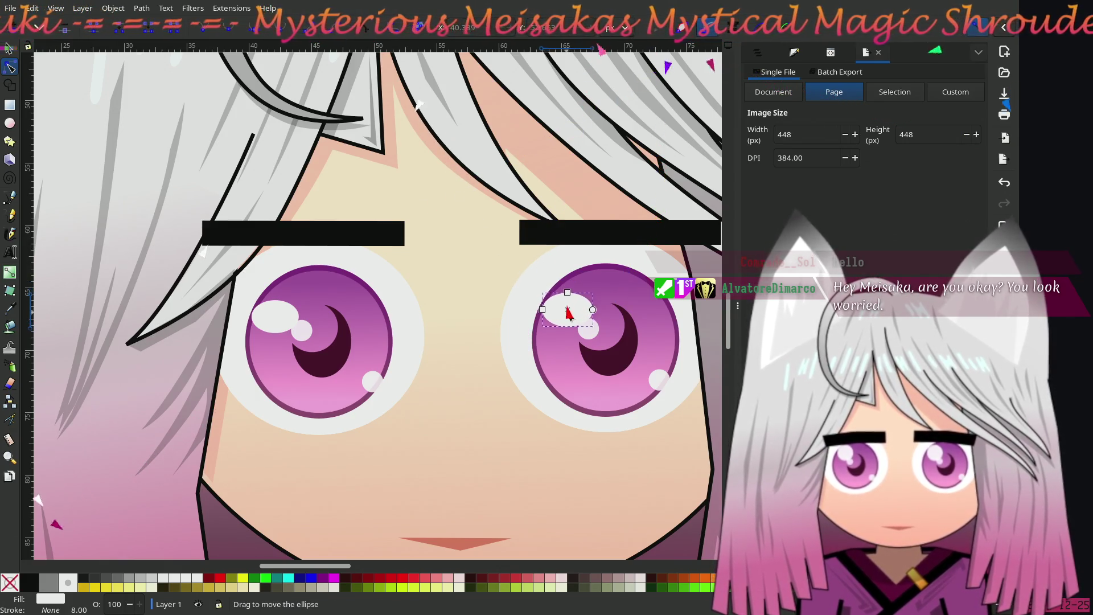
pyautogui.keyDown('ctrl'); pyautogui.scroll(-2, 418, 321); pyautogui.keyUp('ctrl')
pyautogui.keyDown('ctrl'); pyautogui.scroll(-1, 417, 320); pyautogui.keyUp('ctrl')
pyautogui.click(202, 271)
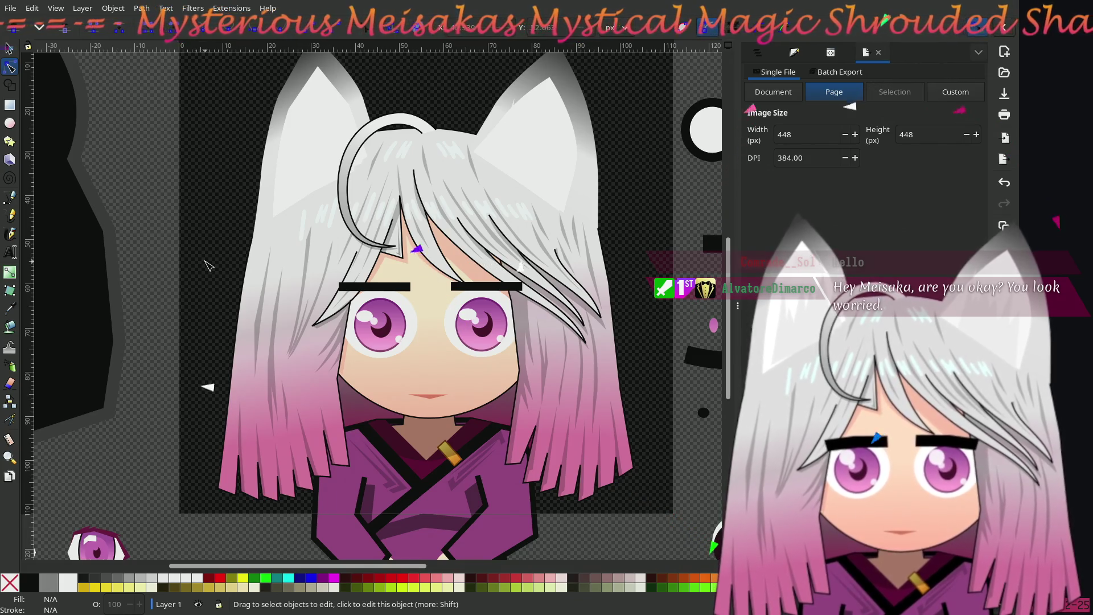
pyautogui.keyDown('ctrl'); pyautogui.scroll(2, 416, 360); pyautogui.keyUp('ctrl')
pyautogui.keyDown('ctrl'); pyautogui.scroll(1, 416, 360); pyautogui.keyUp('ctrl')
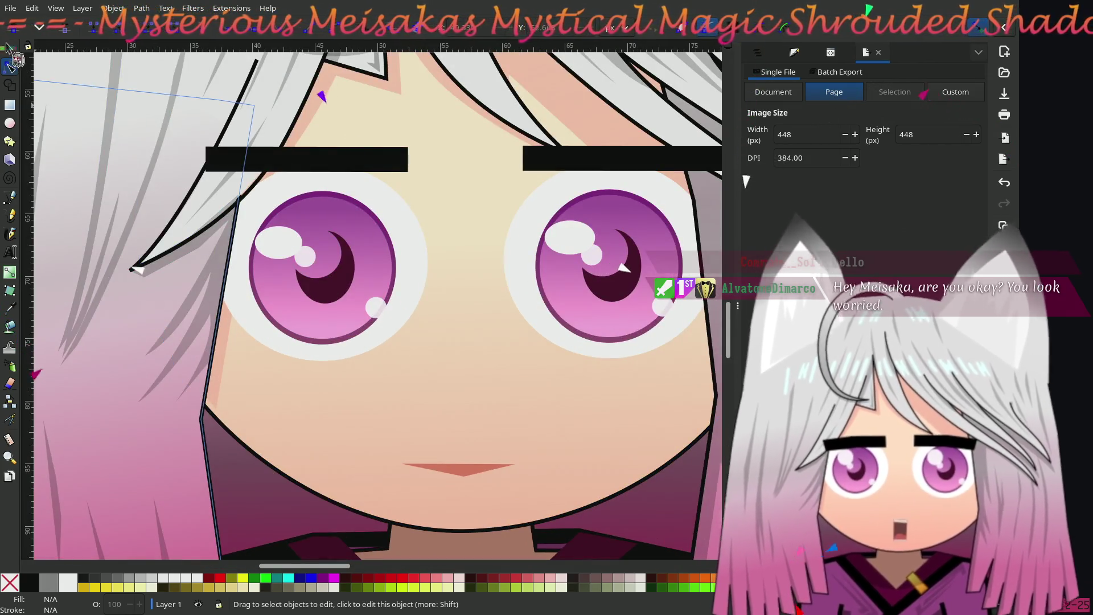
# Step: Duplicate both eye highlights and drag the copies down into the lower irises
pyautogui.press('s')
pyautogui.click(272, 245)
pyautogui.keyDown('shift'); pyautogui.click(568, 245); pyautogui.keyUp('shift')
pyautogui.hotkey('ctrl', 'd')
pyautogui.moveTo(567, 246)
pyautogui.mouseDown()
pyautogui.moveTo(607, 329)
pyautogui.moveTo(598, 325)
pyautogui.mouseUp()
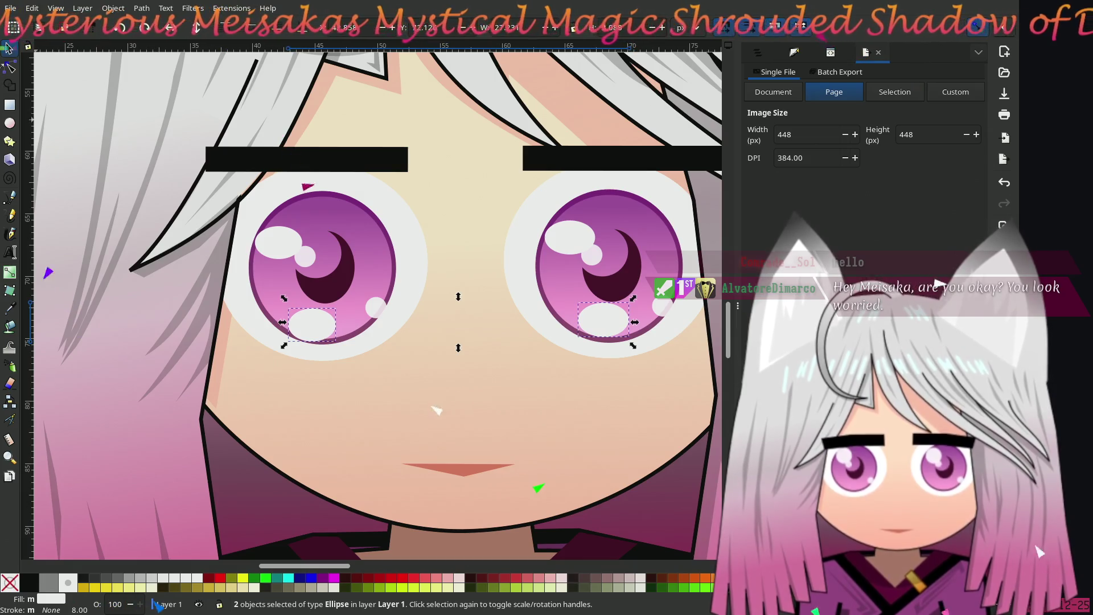
# Step: Flatten the two lower highlights by lowering their tops, then shift them right and down
pyautogui.press('n')
pyautogui.moveTo(312, 308); pyautogui.dragTo(315, 319)
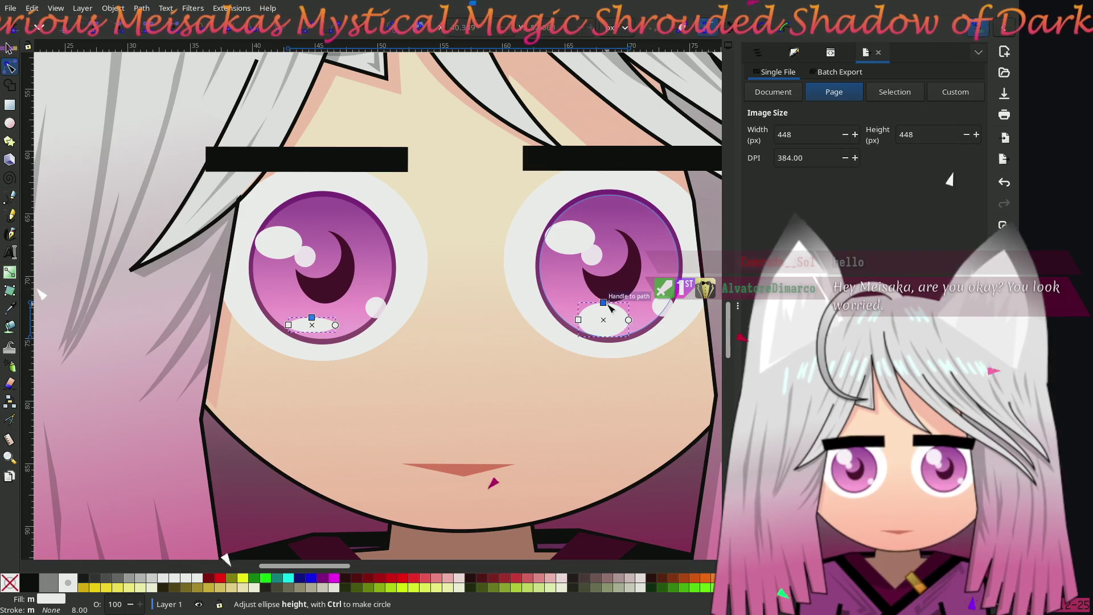
pyautogui.moveTo(604, 308); pyautogui.dragTo(605, 312)
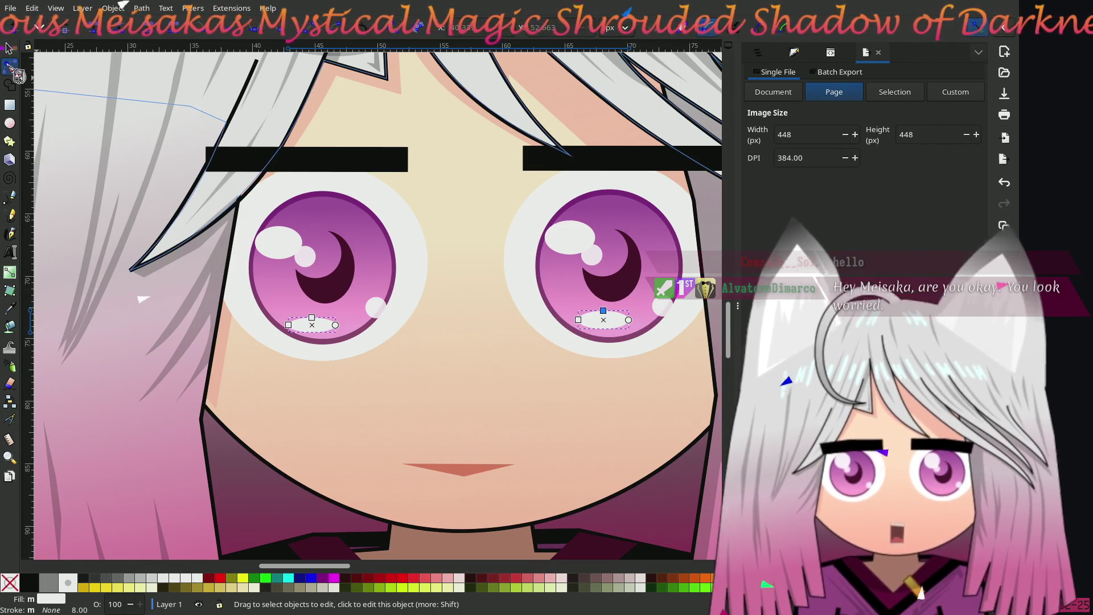
pyautogui.click(9, 49)
pyautogui.moveTo(604, 325); pyautogui.dragTo(606, 331)
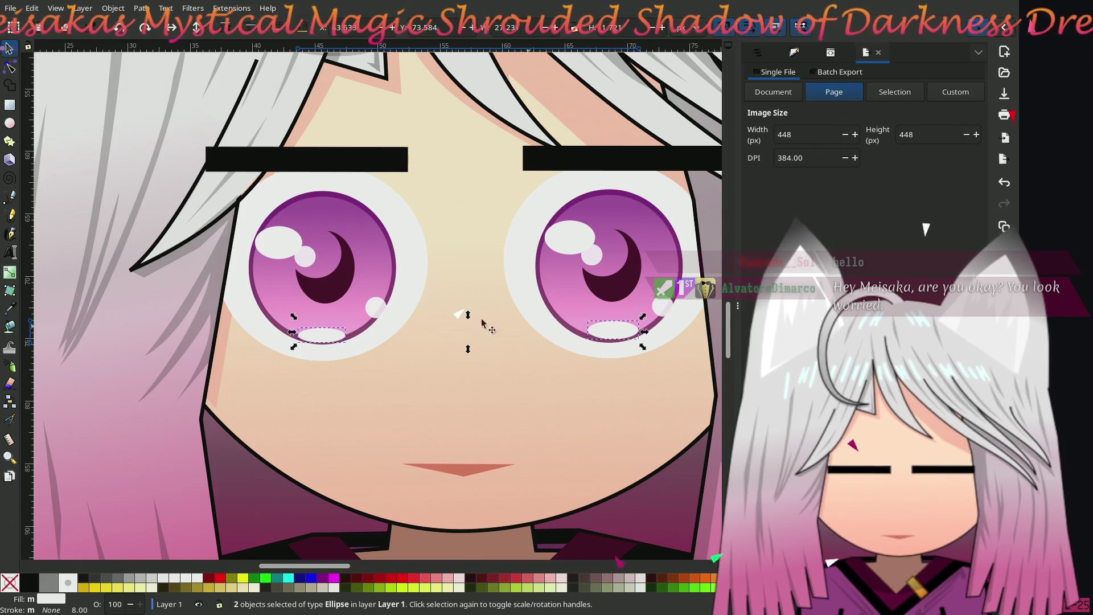
pyautogui.keyDown('ctrl'); pyautogui.scroll(-3, 380, 305); pyautogui.keyUp('ctrl')
pyautogui.click(161, 203)
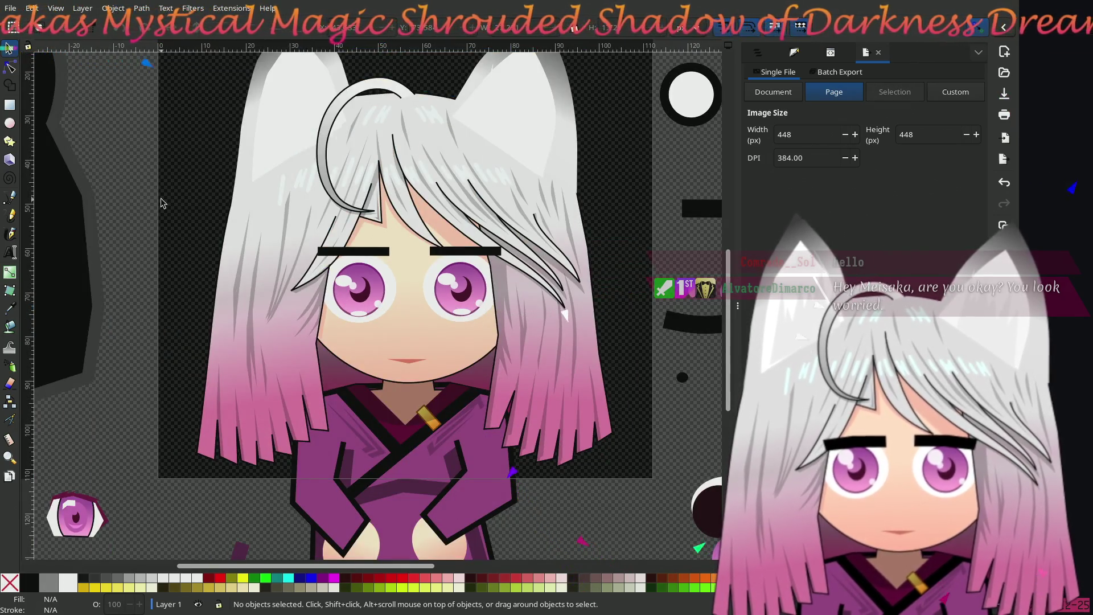
pyautogui.keyDown('ctrl'); pyautogui.scroll(3, 452, 320); pyautogui.keyUp('ctrl')
# Step: Raise both lower-iris highlights a little in two small moves
pyautogui.click(477, 293)
pyautogui.keyDown('shift'); pyautogui.click(193, 295); pyautogui.keyUp('shift')
pyautogui.moveTo(191, 296); pyautogui.dragTo(185, 283)
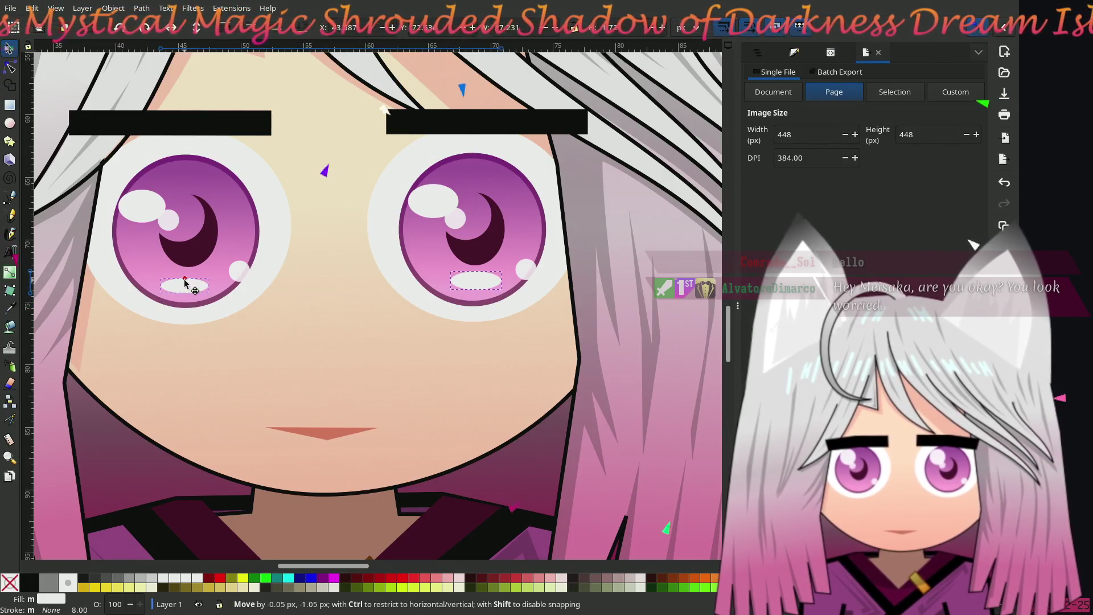
pyautogui.keyDown('ctrl'); pyautogui.scroll(-5, 185, 283); pyautogui.keyUp('ctrl')
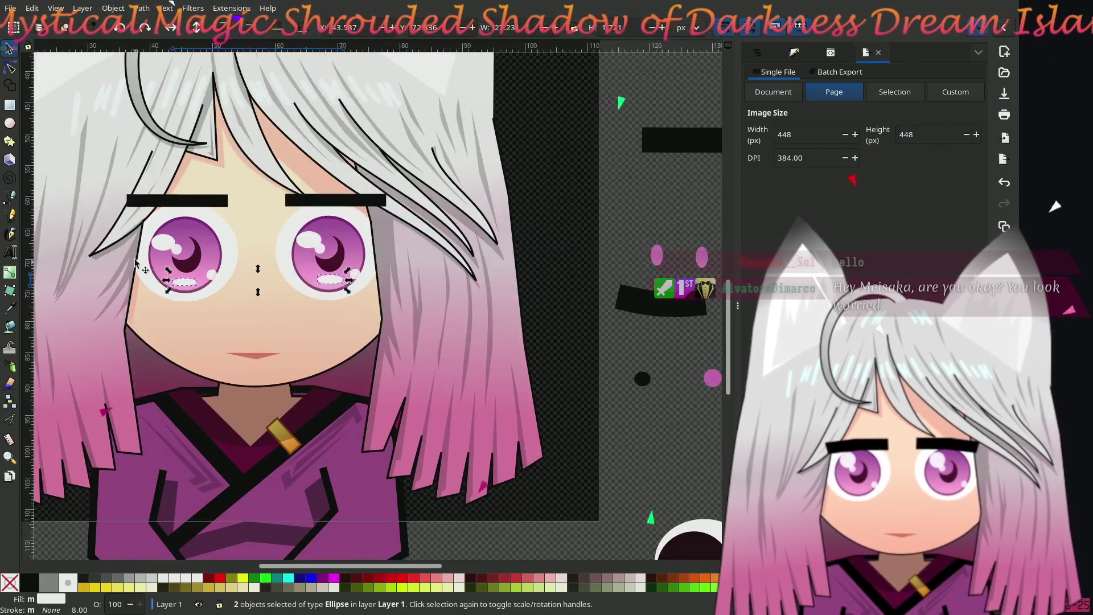
pyautogui.keyDown('ctrl'); pyautogui.scroll(2, 76, 187); pyautogui.keyUp('ctrl')
pyautogui.click(91, 181)
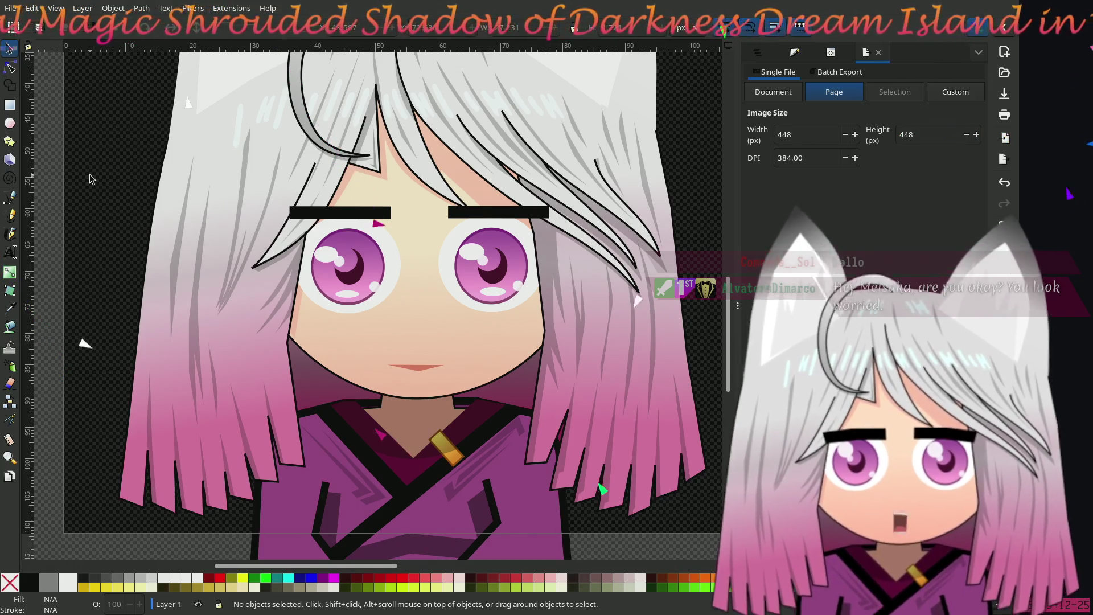
pyautogui.click(356, 295)
pyautogui.keyDown('shift'); pyautogui.click(493, 292); pyautogui.keyUp('shift')
pyautogui.moveTo(496, 297); pyautogui.dragTo(495, 284)
pyautogui.click(98, 208)
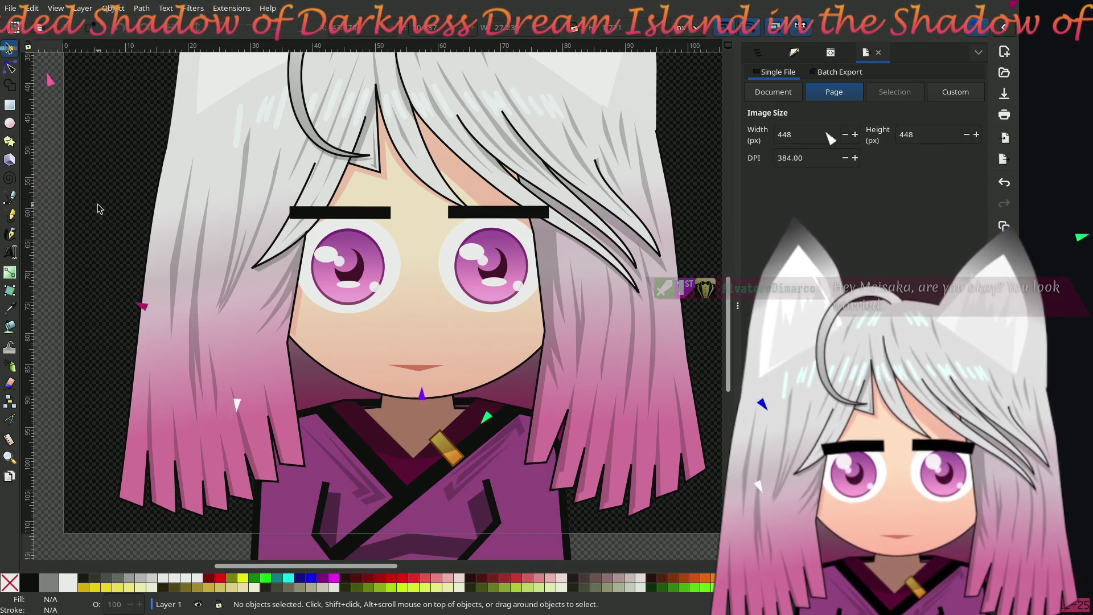
# Step: Delete both trial lower-iris highlights
pyautogui.click(349, 283)
pyautogui.keyDown('shift'); pyautogui.click(500, 285); pyautogui.keyUp('shift')
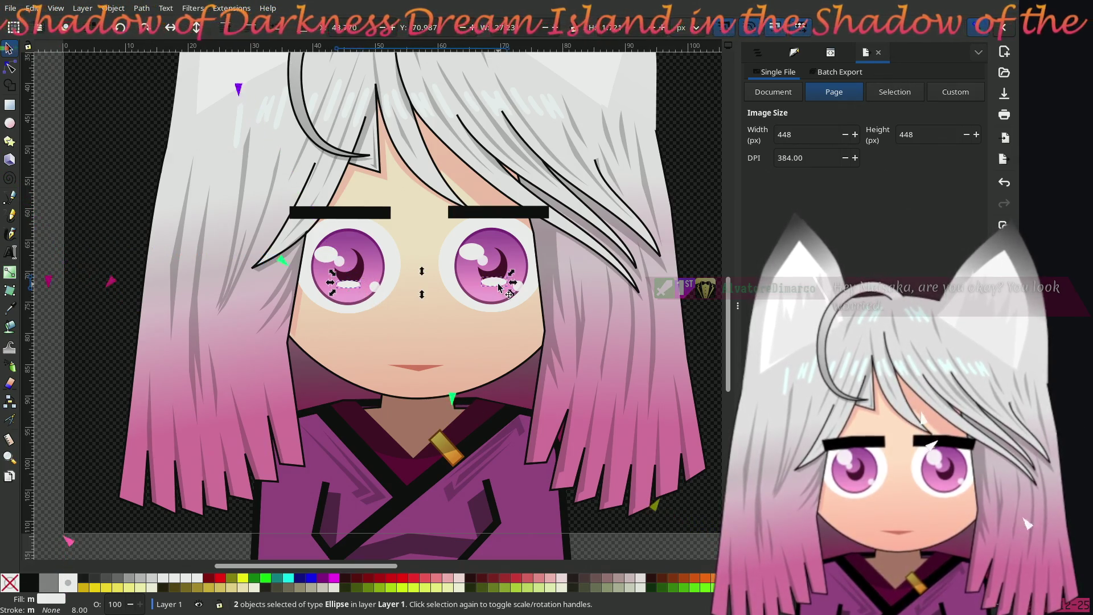
pyautogui.press('Delete')
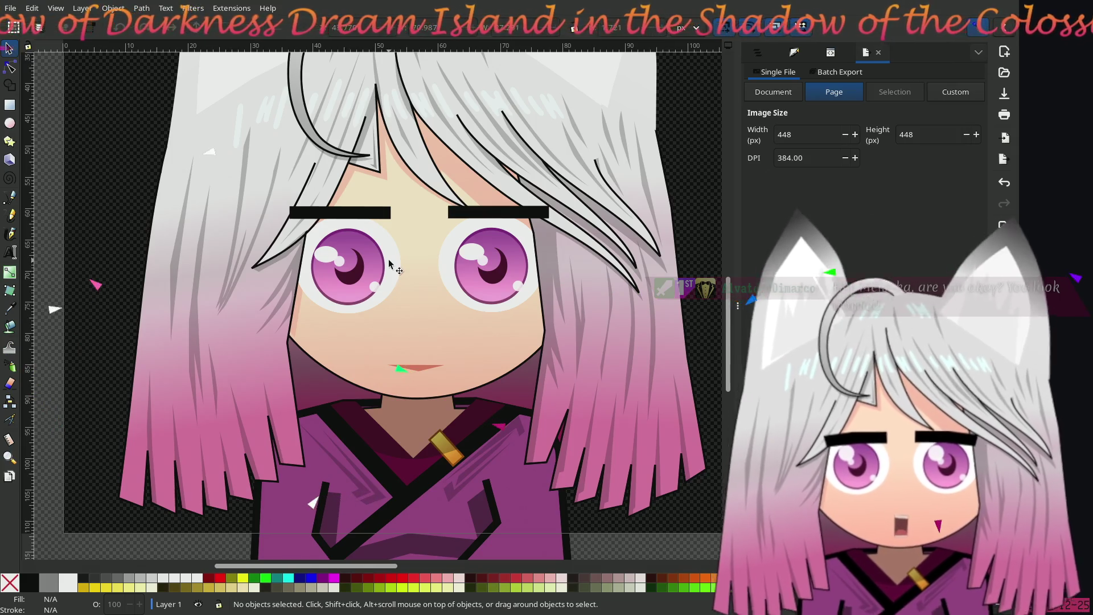
pyautogui.scroll(2, 389, 263)
pyautogui.hscroll(-1, 388, 268)
pyautogui.scroll(1, 390, 274)
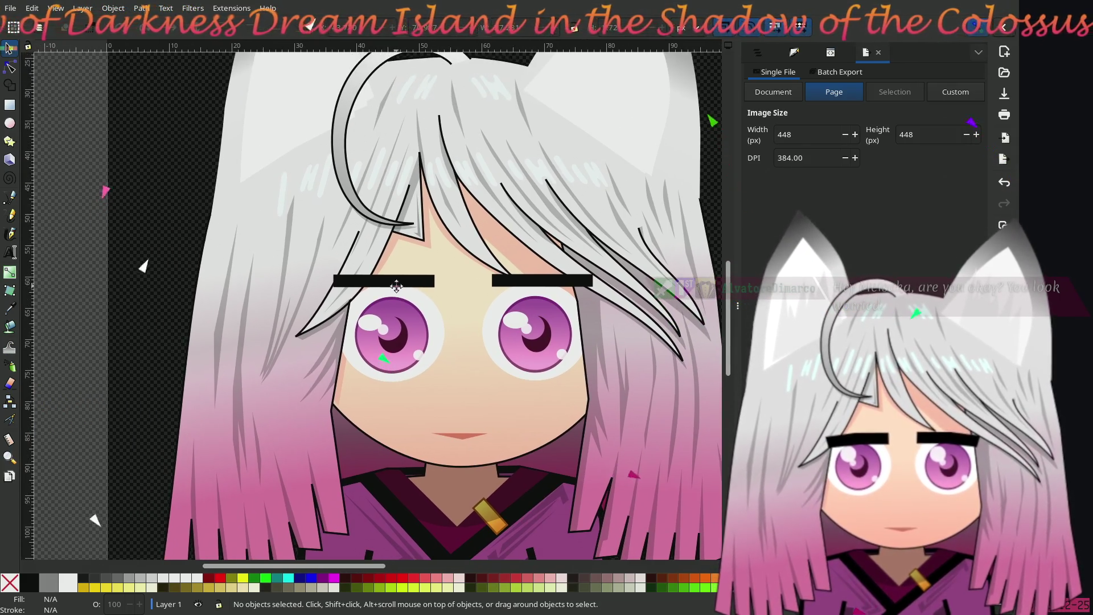
pyautogui.scroll(1, 394, 285)
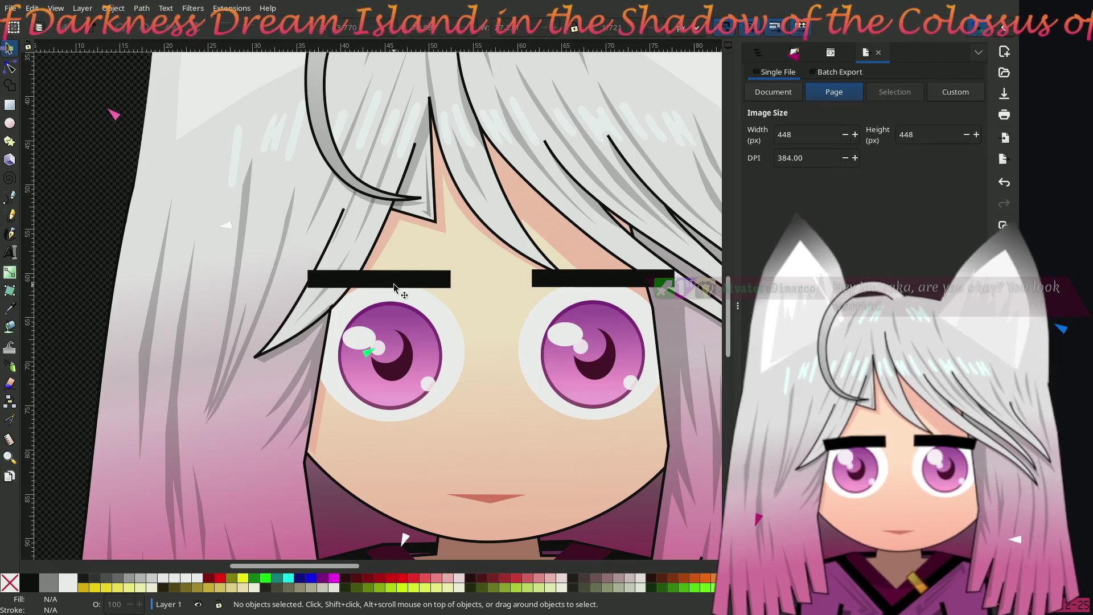
pyautogui.scroll(-2, 394, 285)
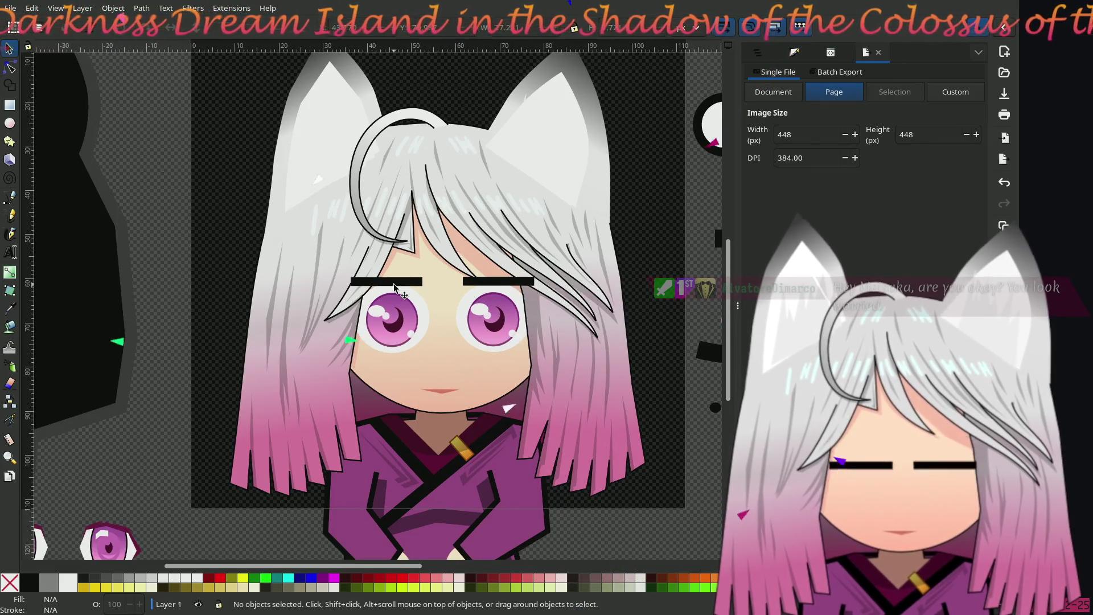
pyautogui.scroll(1, 395, 285)
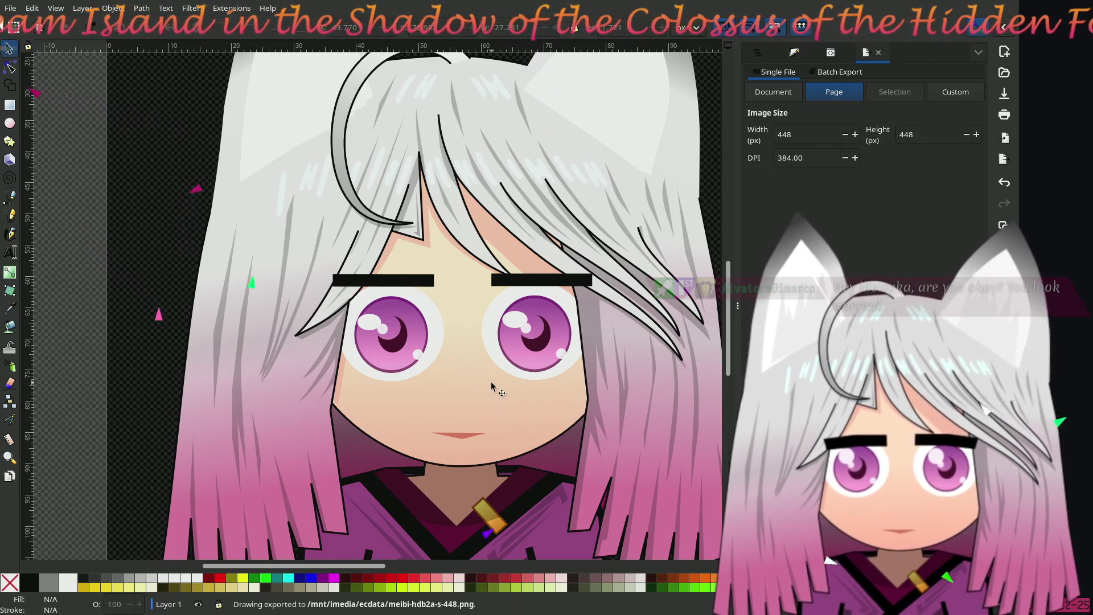
pyautogui.rightClick(460, 427)
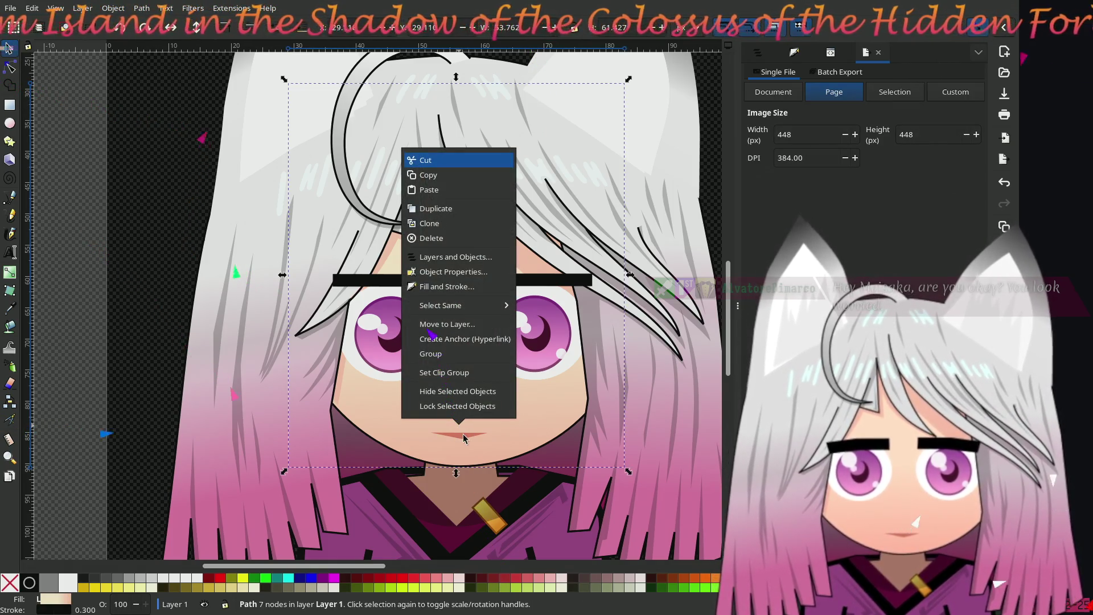
pyautogui.click(160, 315)
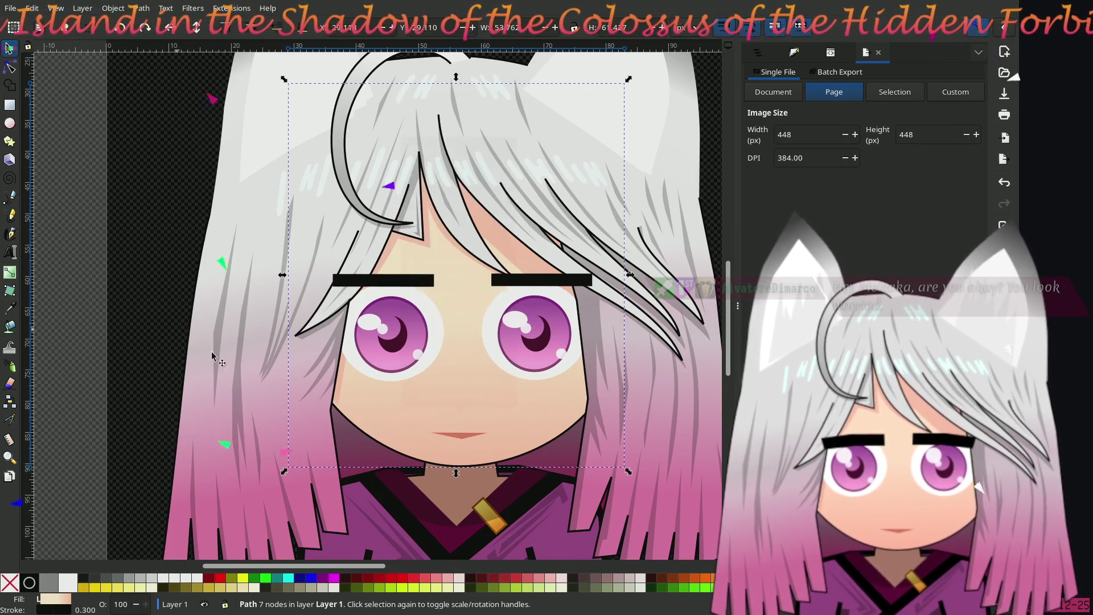
pyautogui.rightClick(459, 427)
pyautogui.click(463, 431)
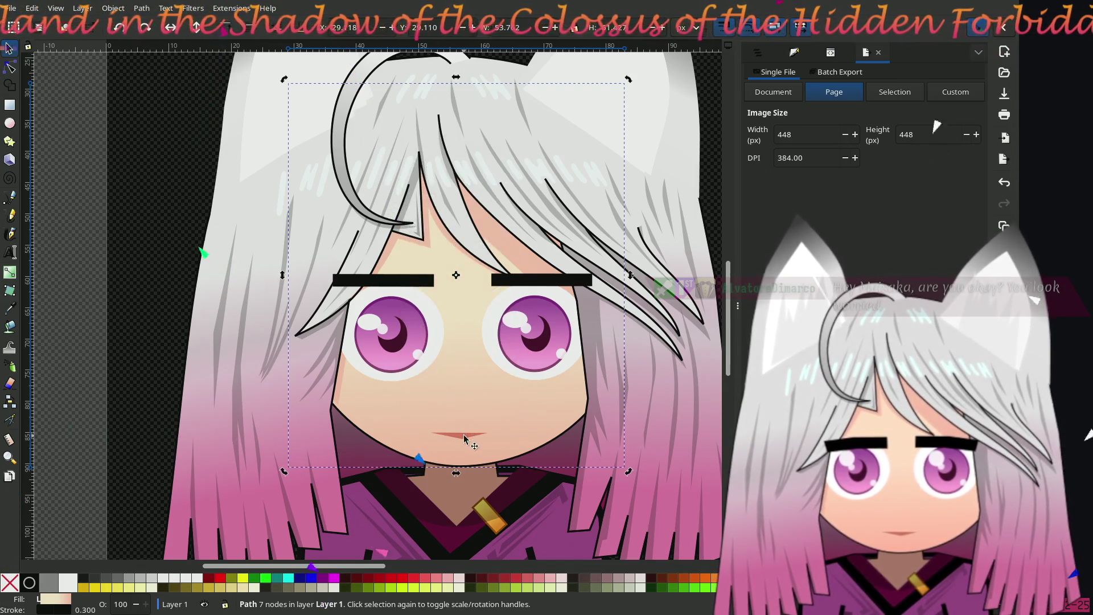
pyautogui.click(465, 437)
pyautogui.rightClick(465, 438)
pyautogui.press('Escape')
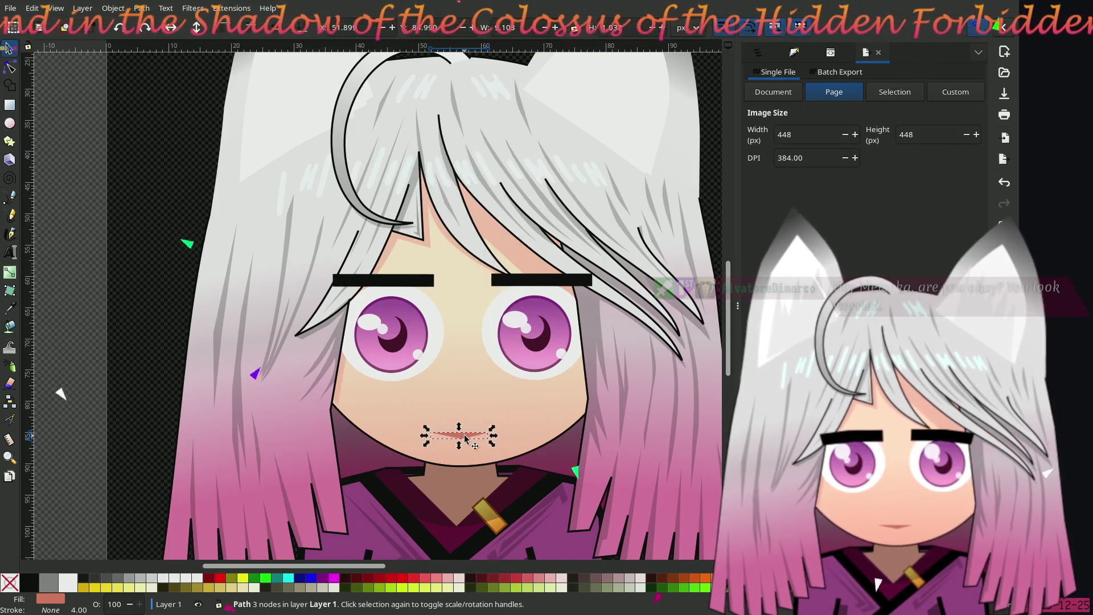
pyautogui.scroll(-1, 460, 429)
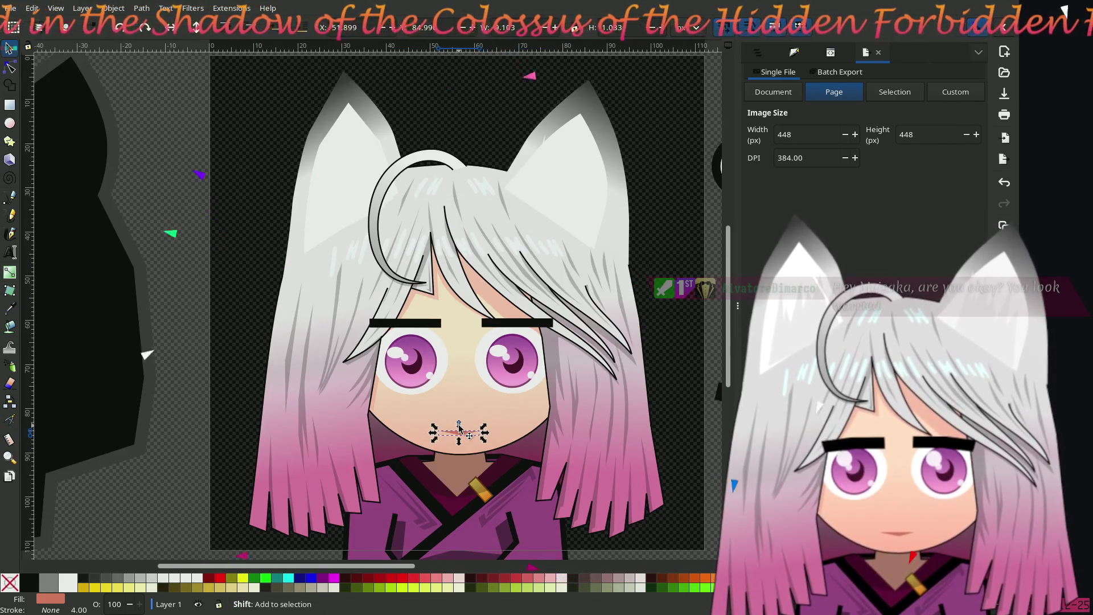
pyautogui.scroll(1, 460, 427)
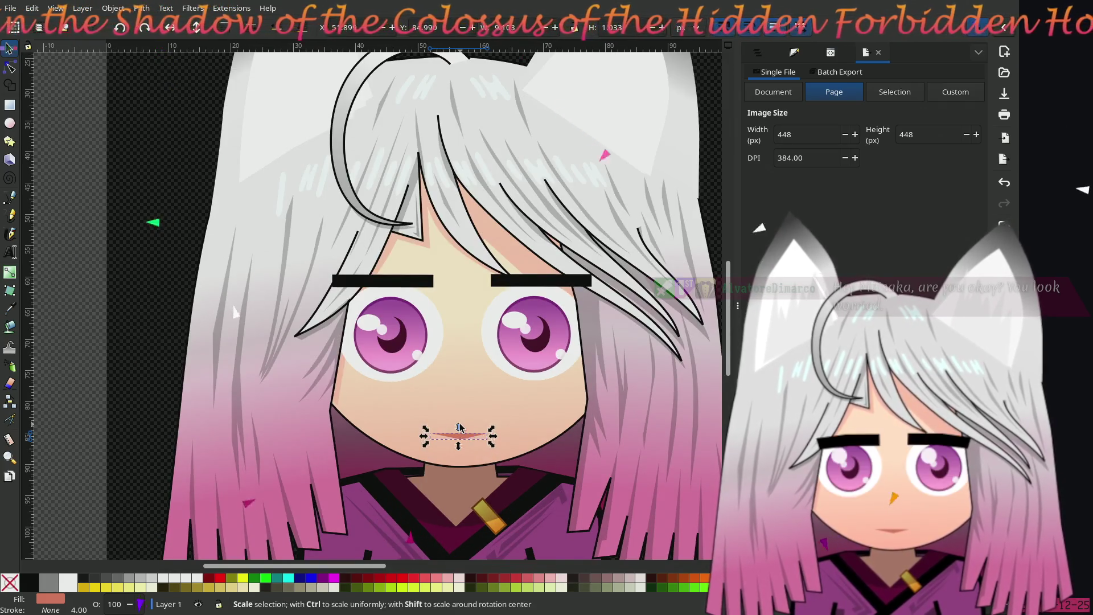
pyautogui.scroll(1, 459, 427)
pyautogui.scroll(1, 460, 428)
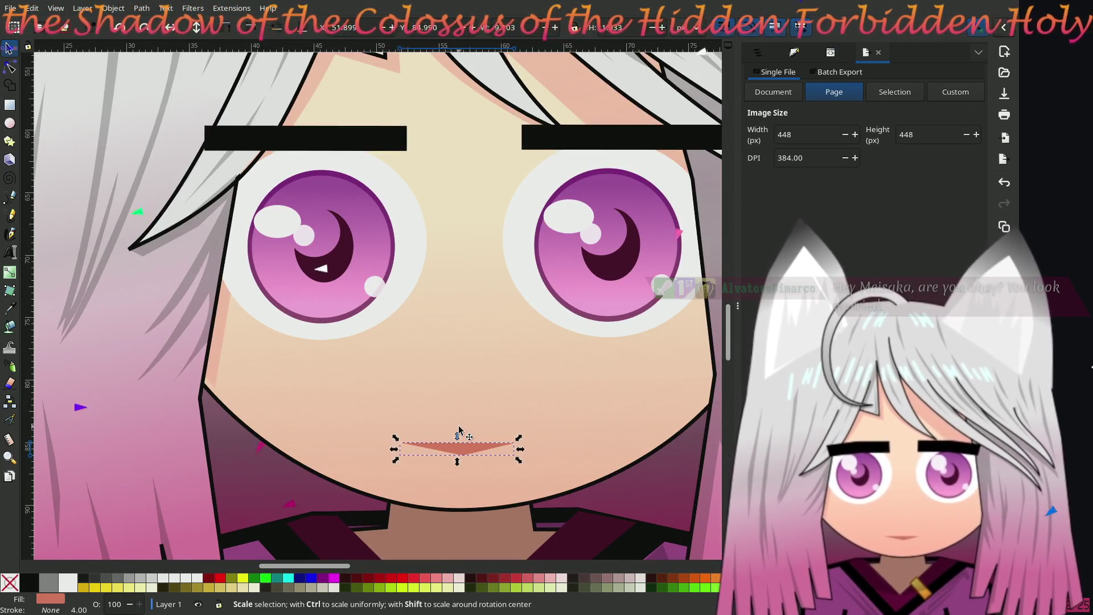
pyautogui.scroll(-2, 459, 429)
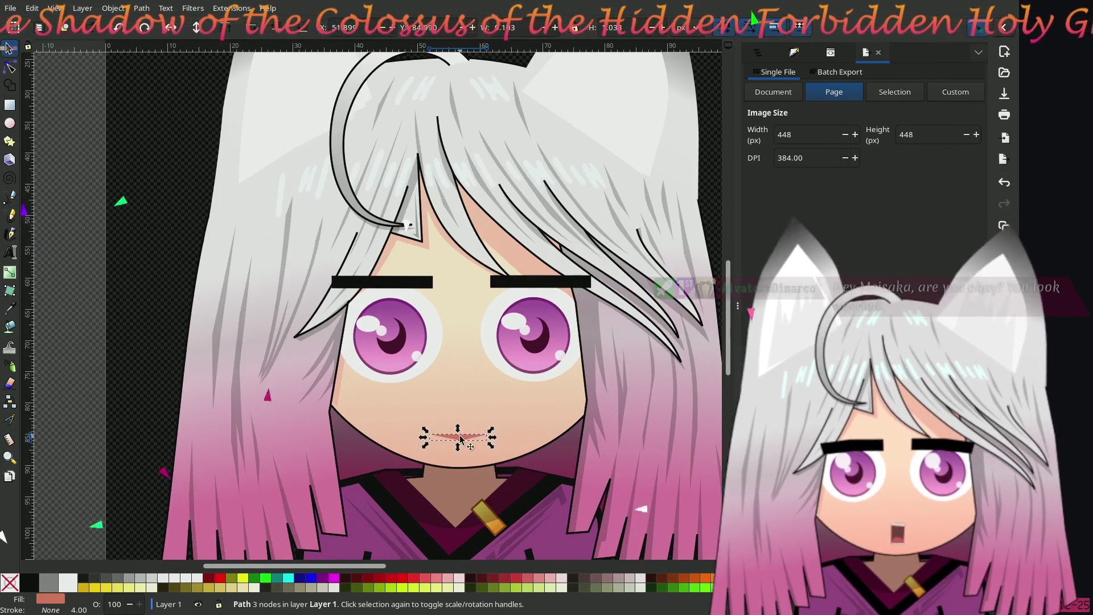
pyautogui.scroll(-1, 431, 392)
pyautogui.scroll(-1, 431, 392)
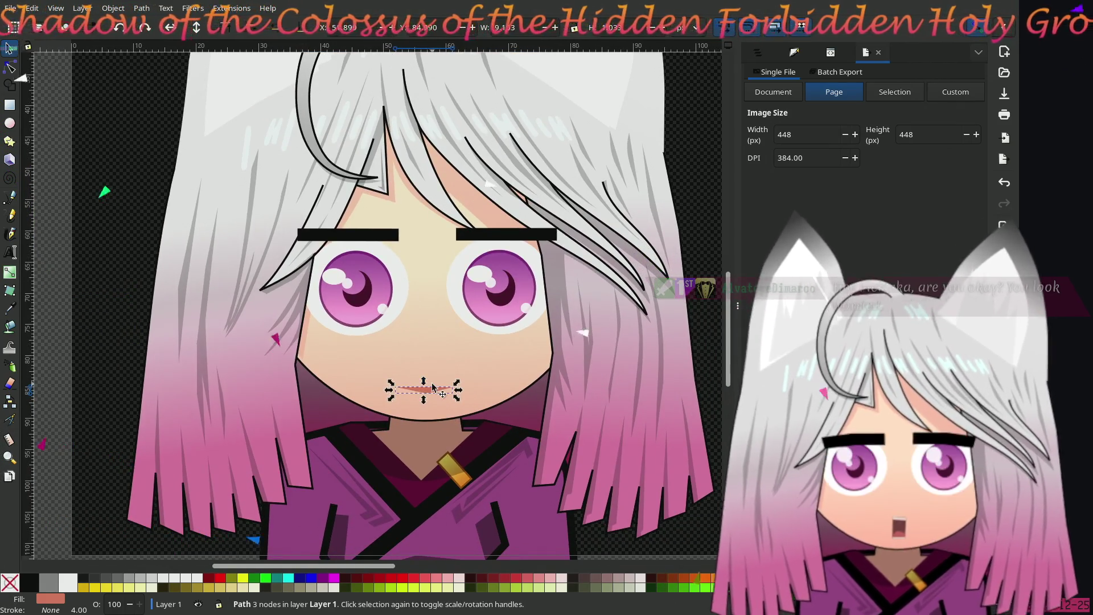
pyautogui.rightClick(429, 389)
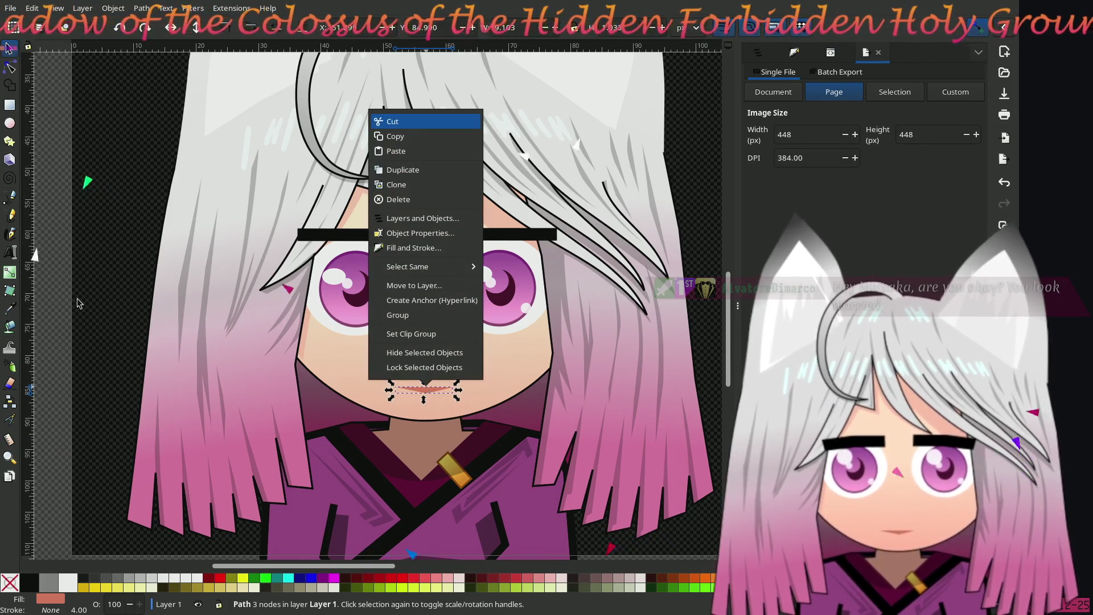
pyautogui.press('Escape')
pyautogui.press('Escape')
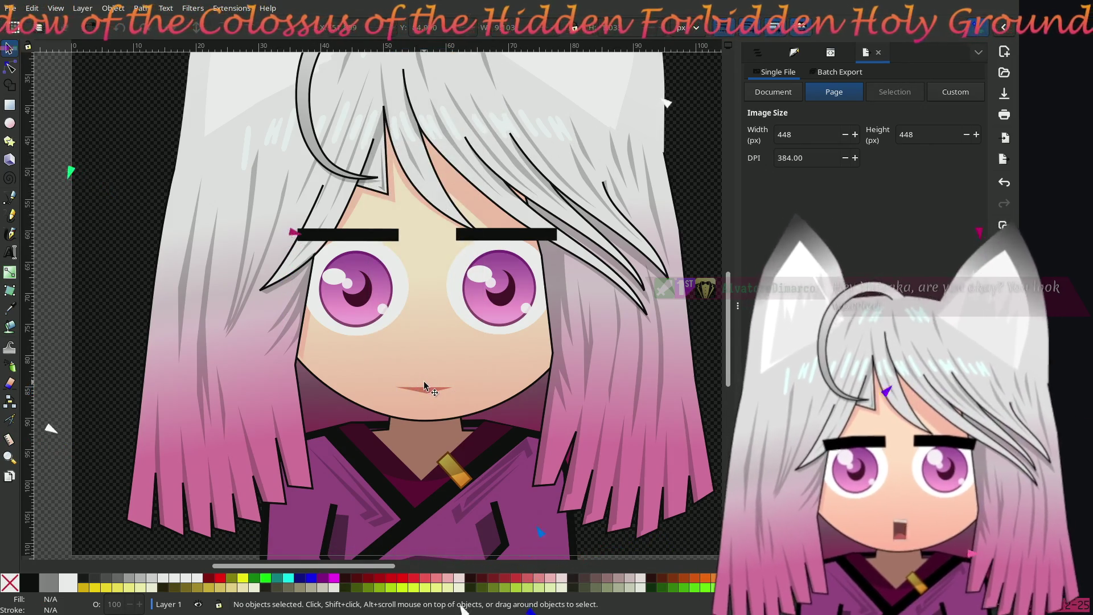
pyautogui.rightClick(424, 386)
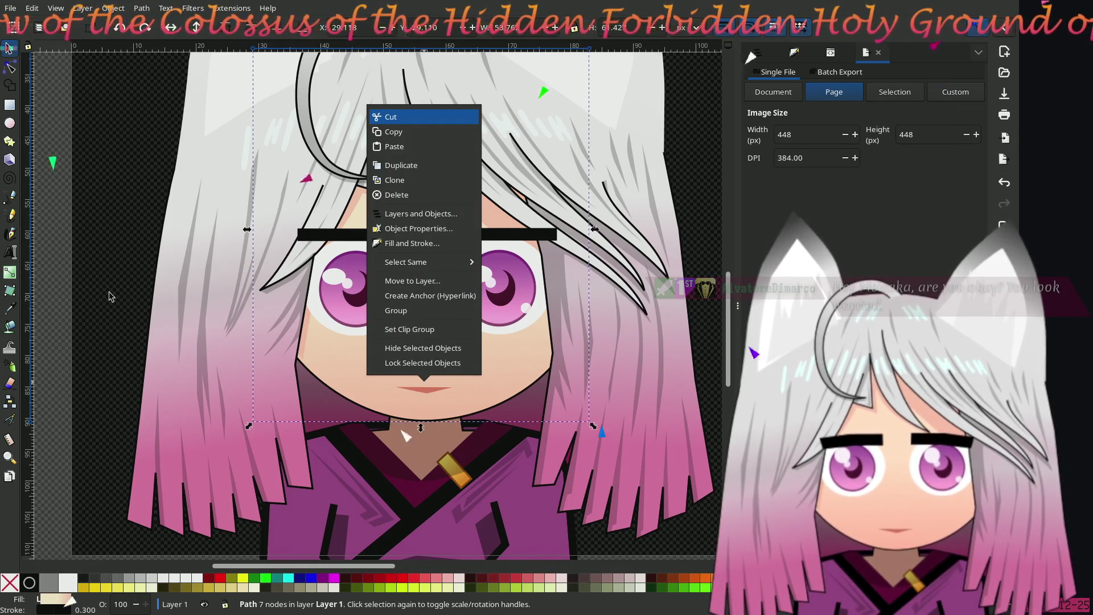
# Step: Unhide all hidden objects in the drawing
pyautogui.press('Escape')
pyautogui.click(113, 10)
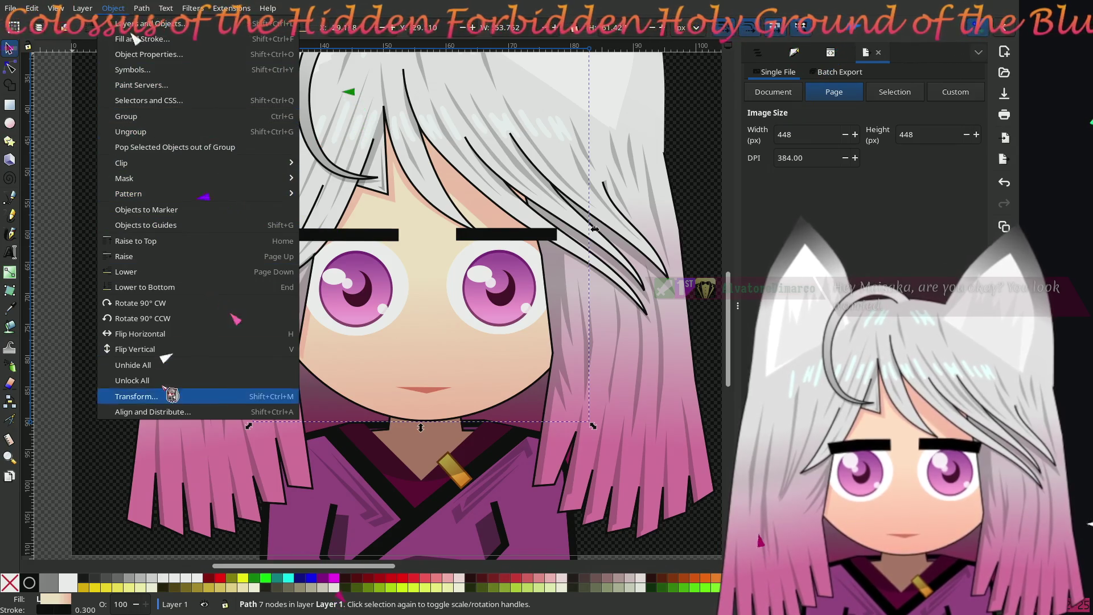
pyautogui.click(193, 366)
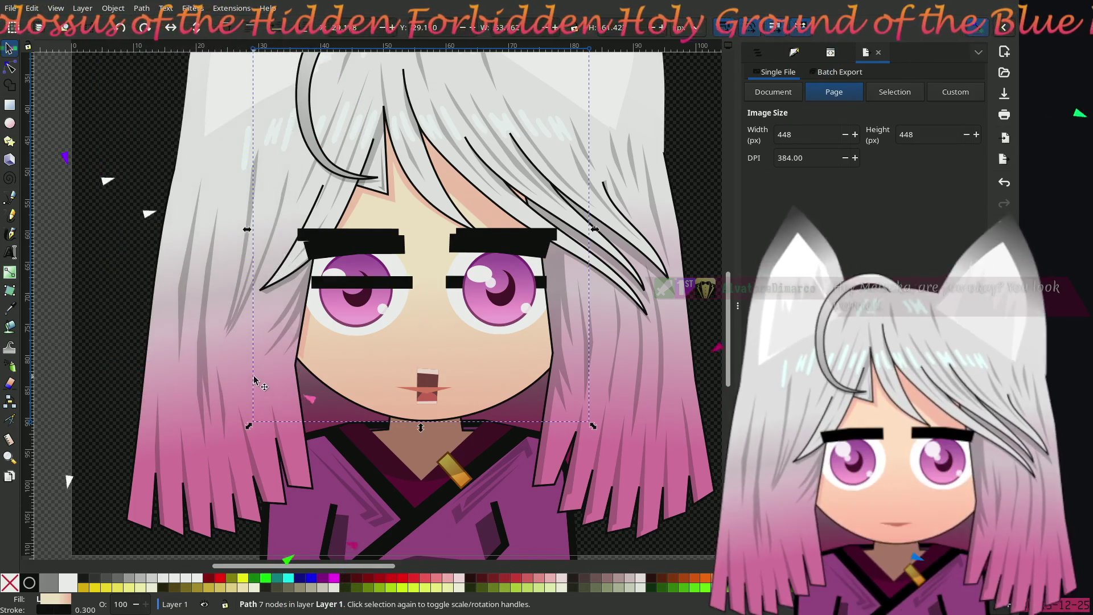
# Step: Hide the thick left and right eyebrows together with the eye bars
pyautogui.click(342, 249)
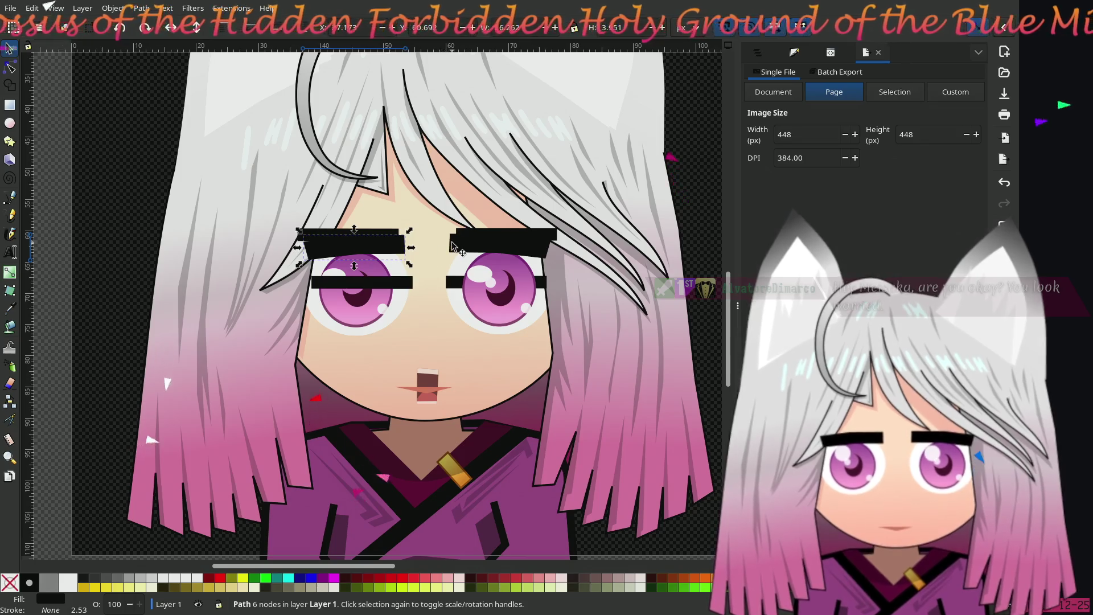
pyautogui.keyDown('shift'); pyautogui.click(453, 246); pyautogui.keyUp('shift')
pyautogui.keyDown('shift'); pyautogui.click(353, 284); pyautogui.keyUp('shift')
pyautogui.rightClick(352, 287)
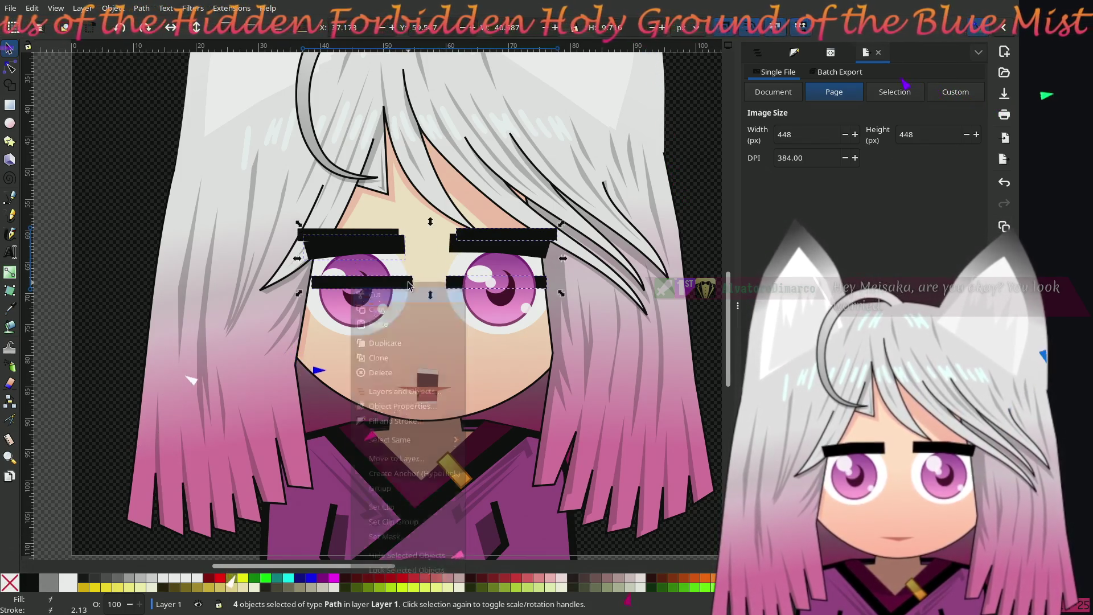
pyautogui.click(402, 564)
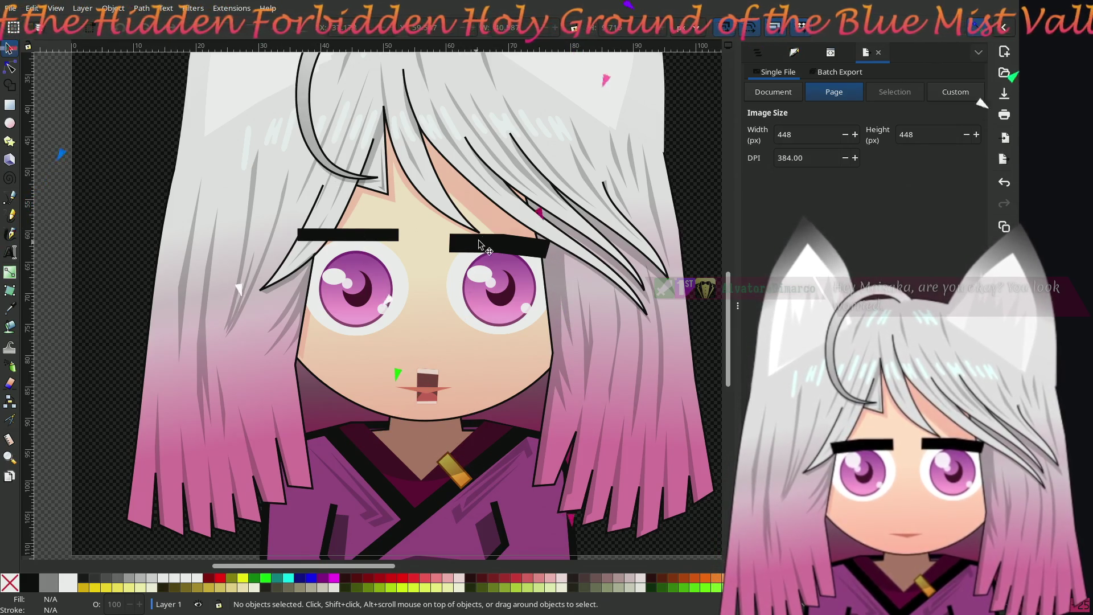
# Step: Hide the thick right eyebrow that was still showing, leaving only the flat eyebrows visible
pyautogui.click(499, 246)
pyautogui.rightClick(499, 247)
pyautogui.click(494, 520)
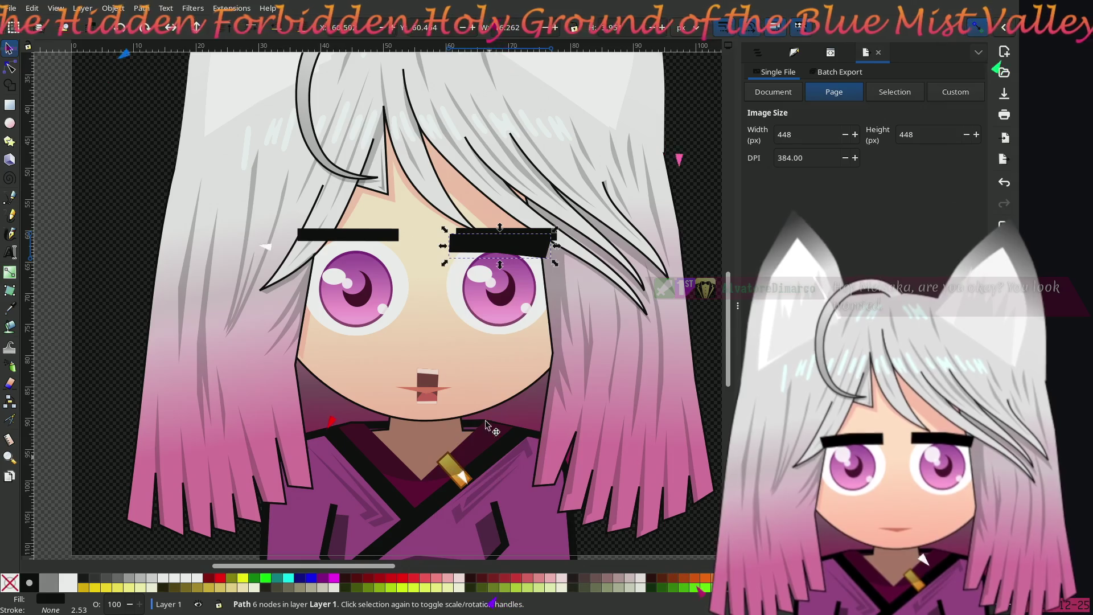
pyautogui.press('Escape')
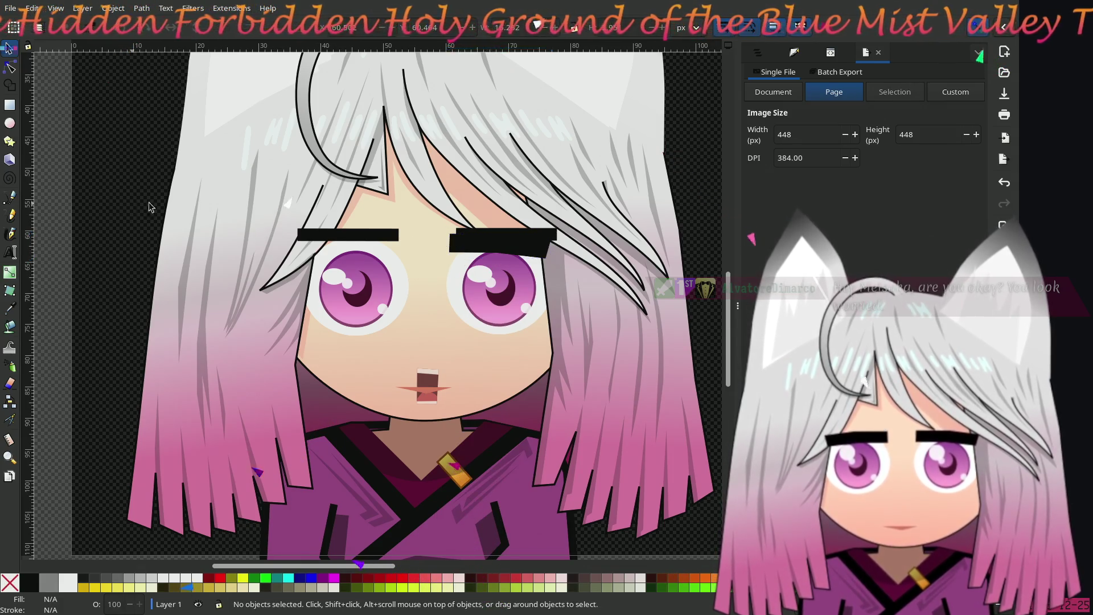
pyautogui.click(469, 247)
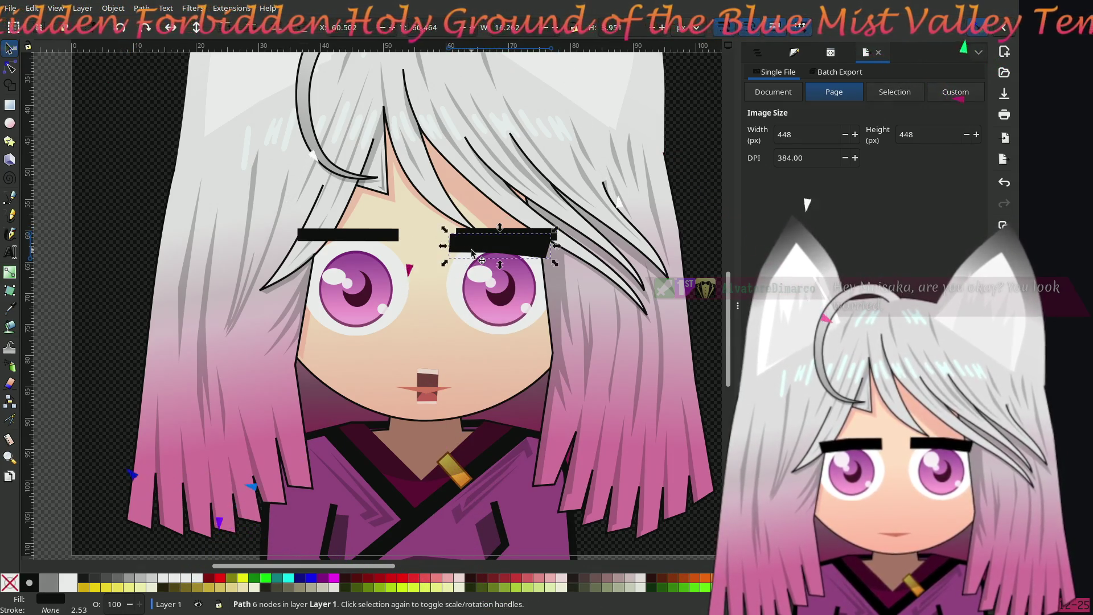
pyautogui.rightClick(472, 255)
pyautogui.click(491, 504)
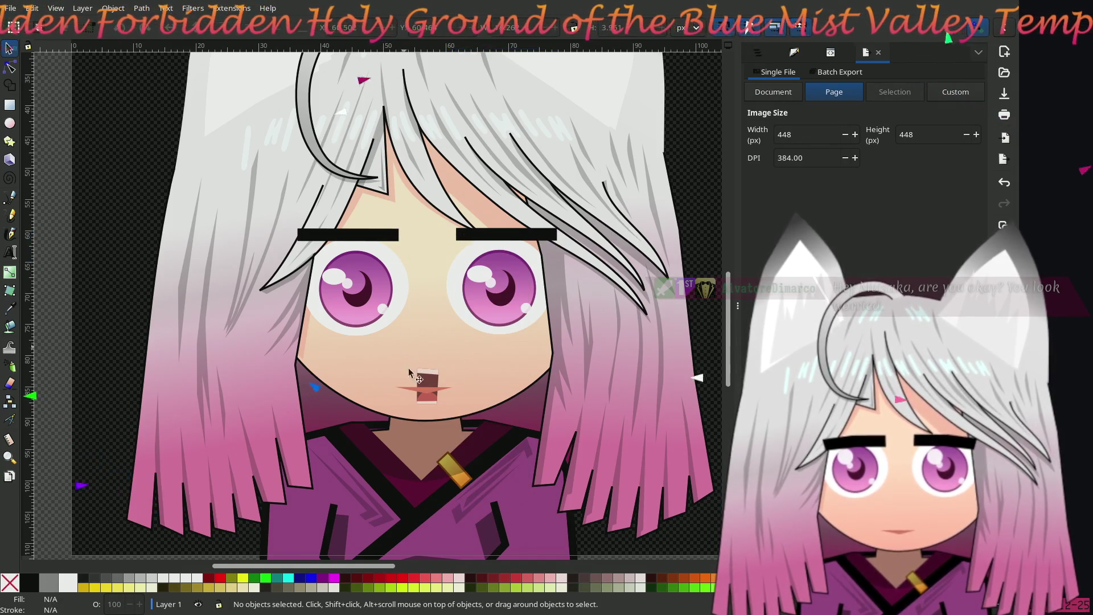
# Step: Hide the closed mouth so the open mouth shows
pyautogui.click(426, 390)
pyautogui.rightClick(426, 389)
pyautogui.click(422, 359)
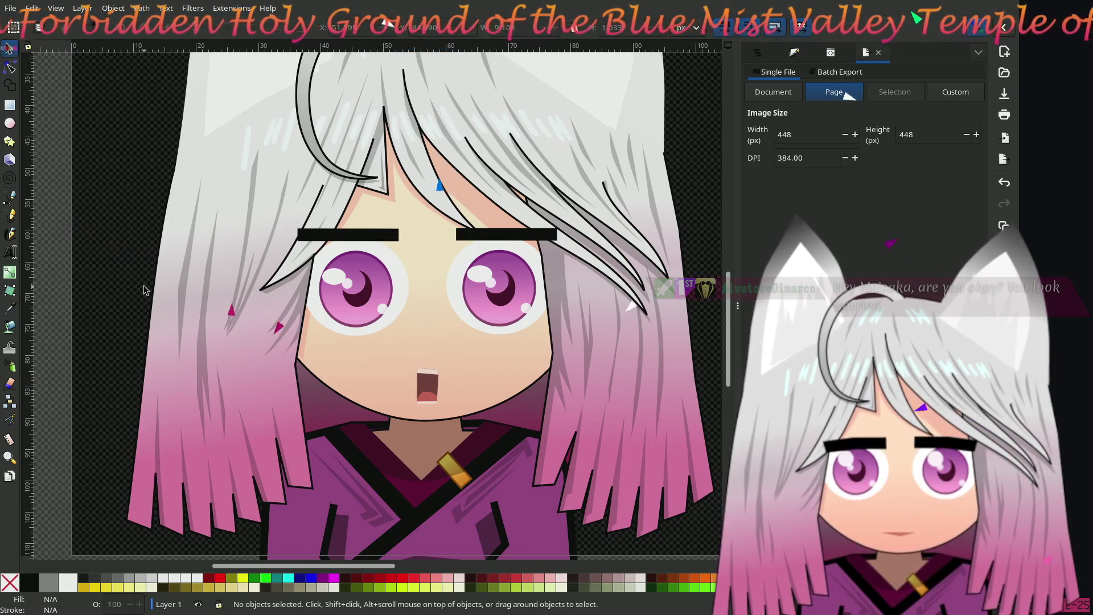
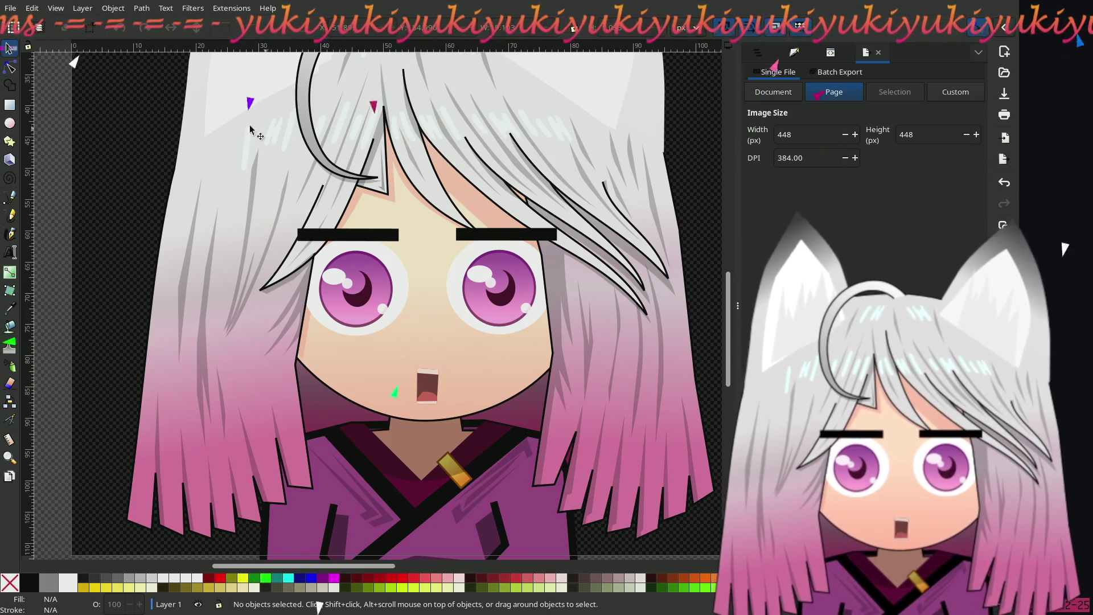
# Step: Hide the six white highlight circles and ellipses from the left and right eyes
pyautogui.click(343, 235)
pyautogui.keyDown('shift'); pyautogui.click(499, 239); pyautogui.keyUp('shift')
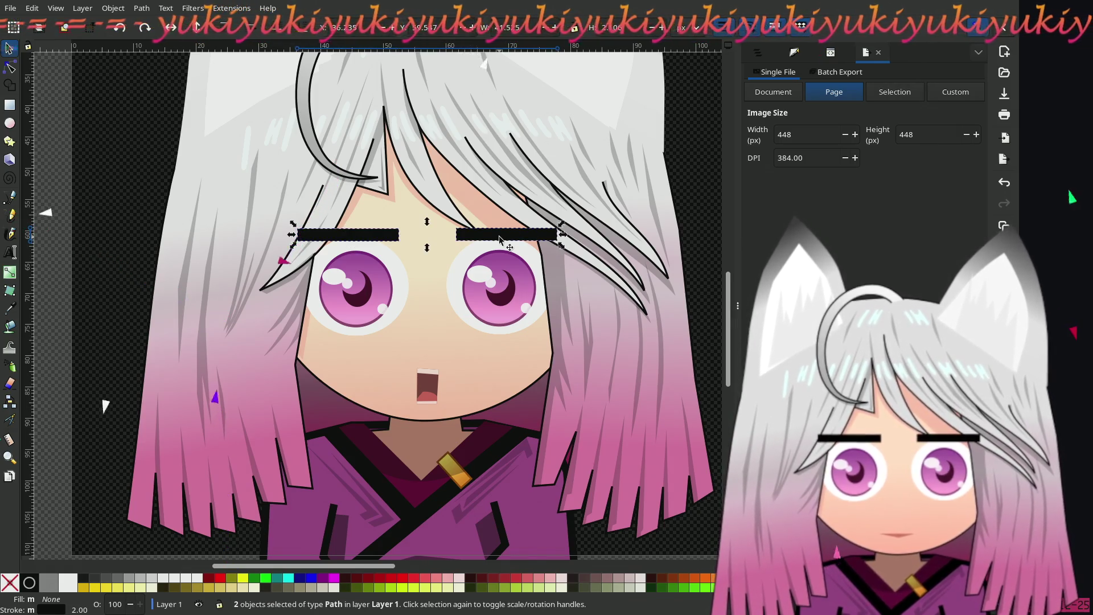
pyautogui.click(352, 289)
pyautogui.scroll(1, 352, 289)
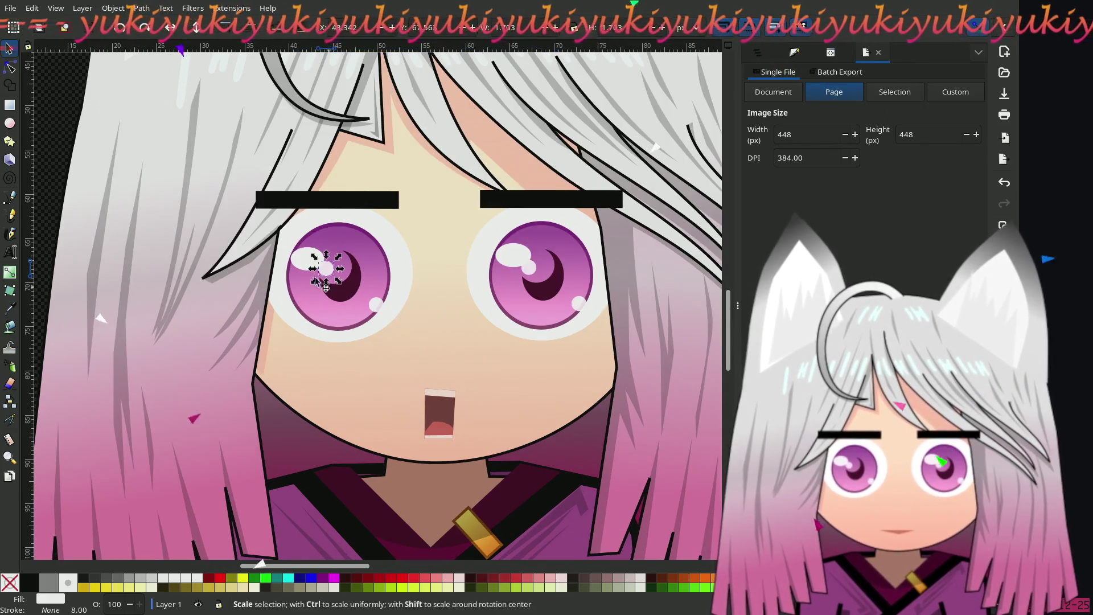
pyautogui.keyDown('shift'); pyautogui.click(308, 260); pyautogui.keyUp('shift')
pyautogui.keyDown('shift'); pyautogui.click(376, 305); pyautogui.keyUp('shift')
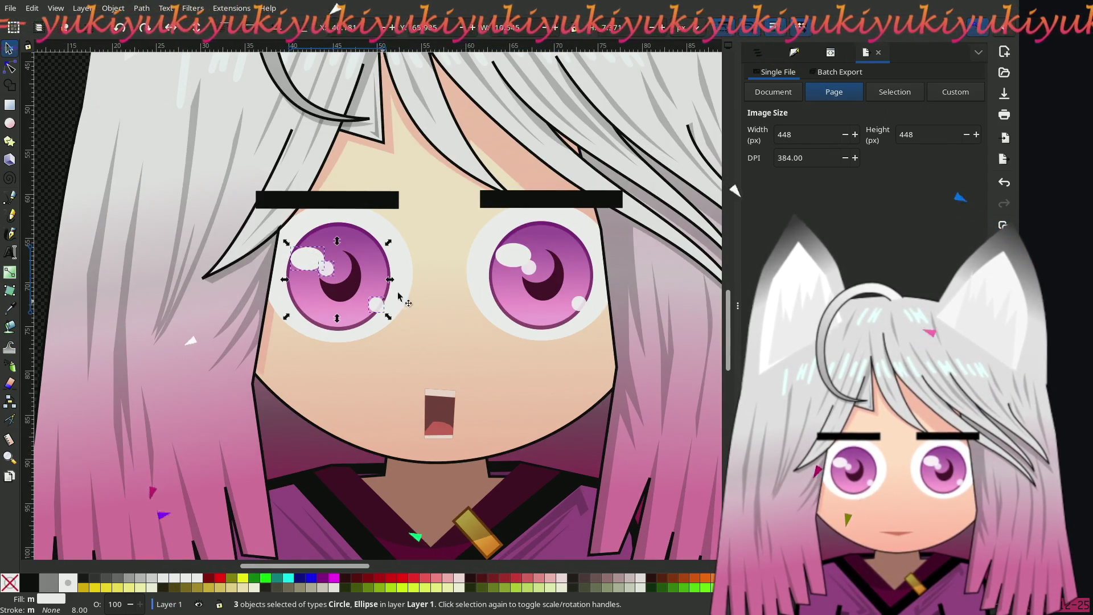
pyautogui.keyDown('shift'); pyautogui.click(513, 255); pyautogui.keyUp('shift')
pyautogui.keyDown('shift'); pyautogui.click(528, 267); pyautogui.keyUp('shift')
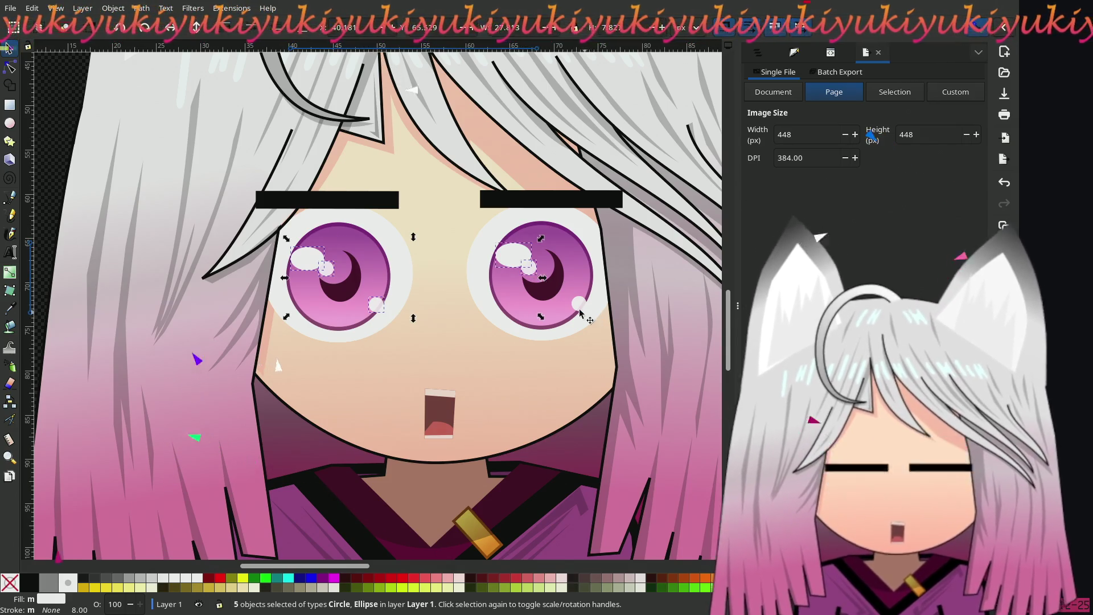
pyautogui.keyDown('shift'); pyautogui.click(578, 305); pyautogui.keyUp('shift')
pyautogui.rightClick(576, 353)
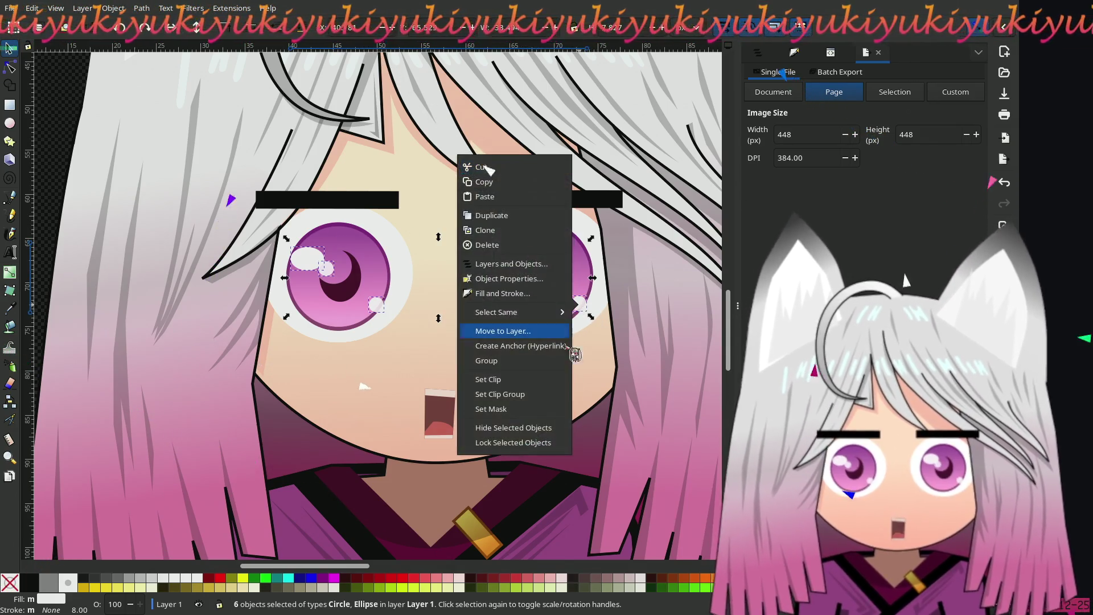
pyautogui.click(541, 428)
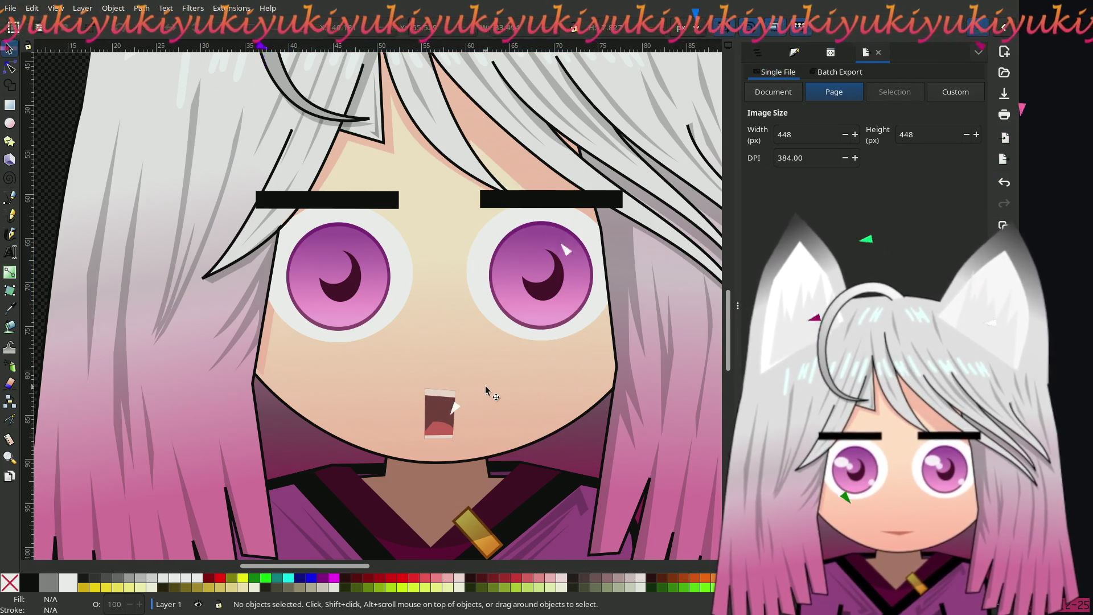
# Step: Hide the two crescent highlight ellipses inside the left and right pupils
pyautogui.click(346, 274)
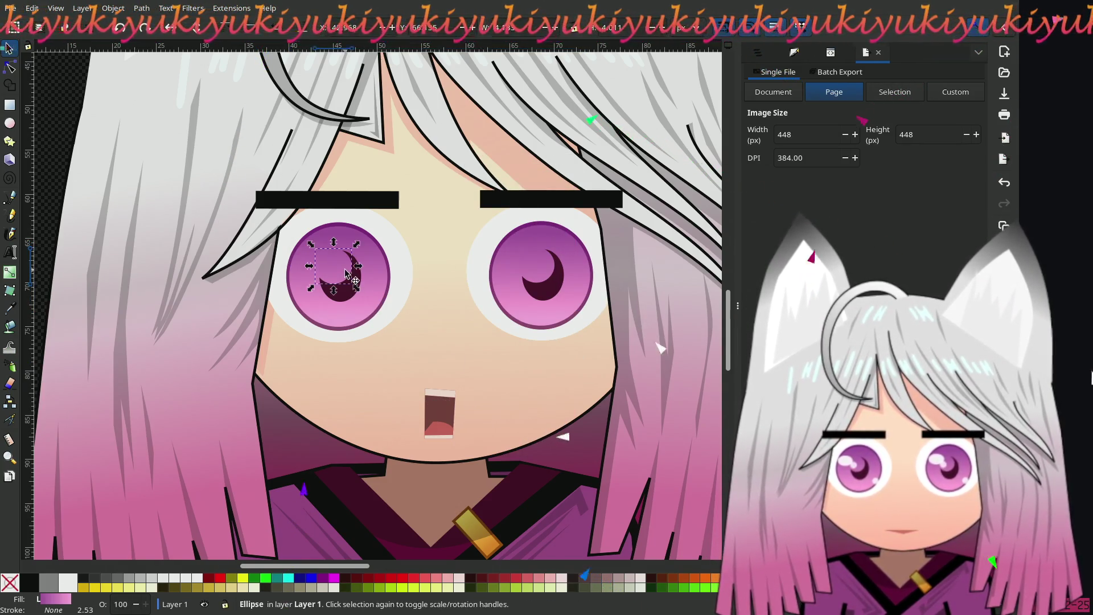
pyautogui.keyDown('shift'); pyautogui.click(544, 270); pyautogui.keyUp('shift')
pyautogui.rightClick(538, 272)
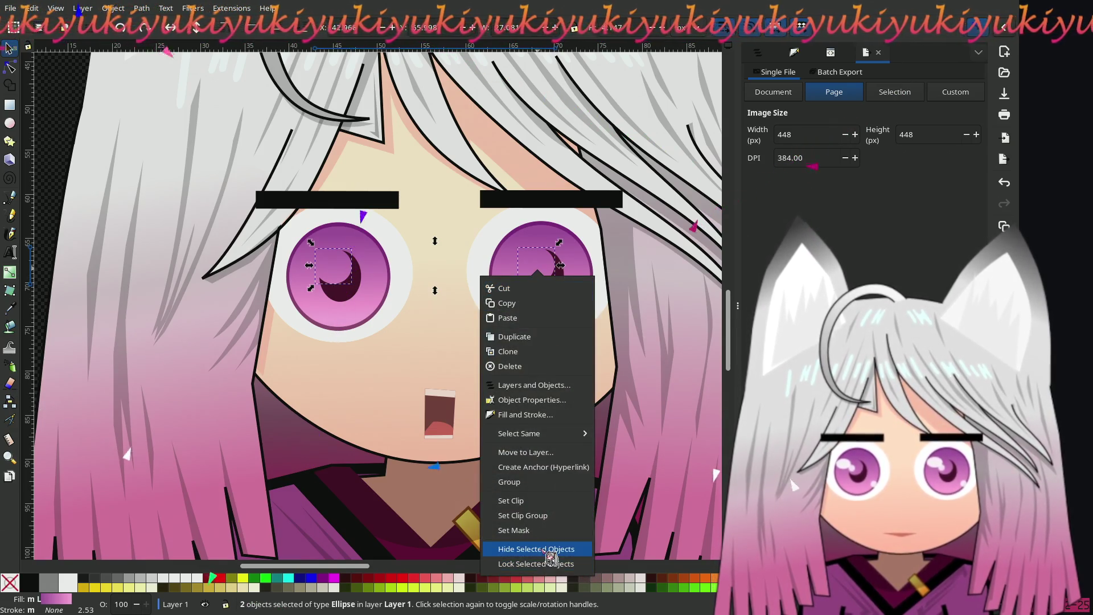
pyautogui.click(550, 550)
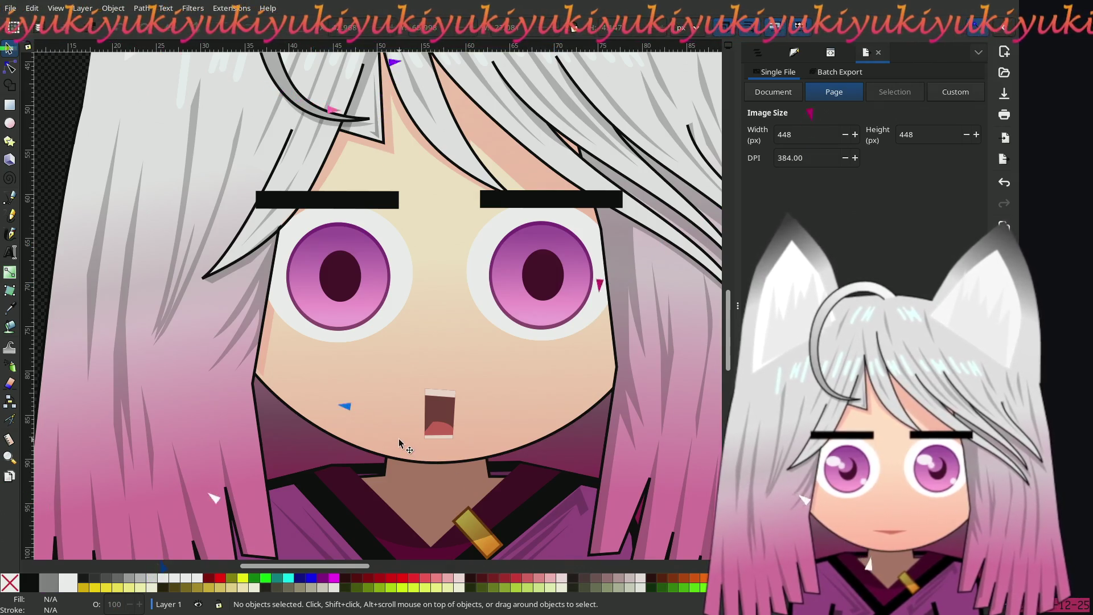
# Step: Hide the left and right eyebrow bars
pyautogui.scroll(-2, 357, 342)
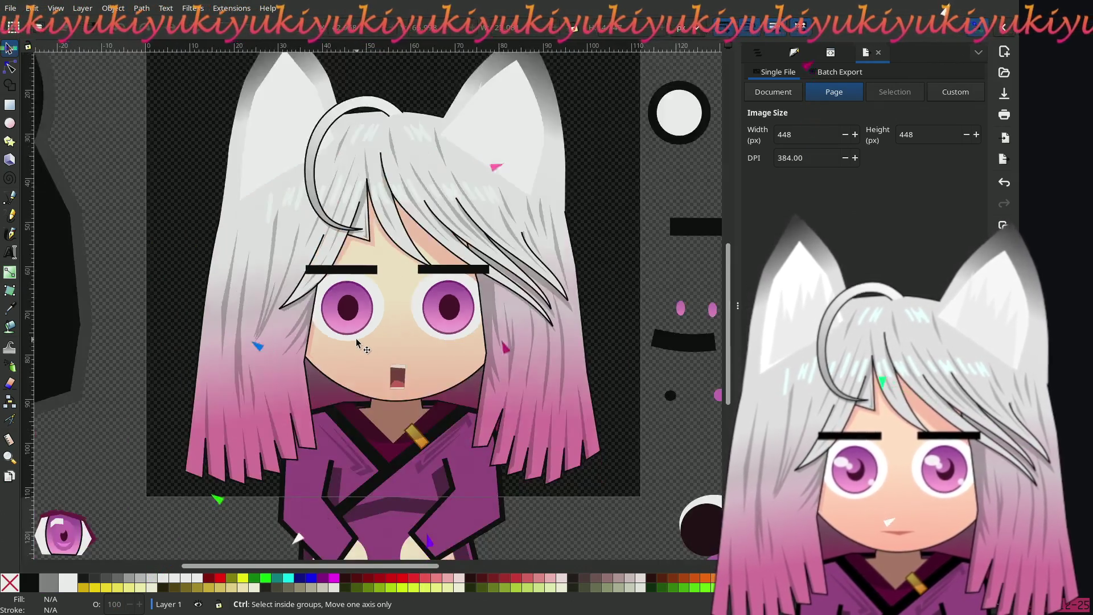
pyautogui.scroll(2, 388, 348)
pyautogui.hscroll(-2, 387, 348)
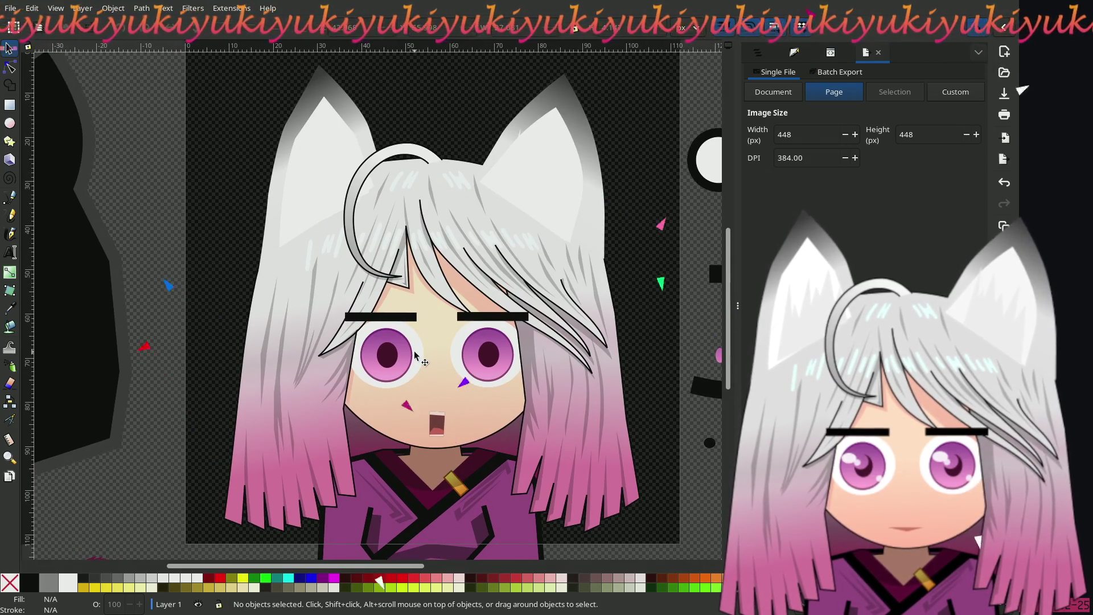
pyautogui.click(399, 316)
pyautogui.keyDown('shift'); pyautogui.click(485, 319); pyautogui.keyUp('shift')
pyautogui.rightClick(486, 319)
pyautogui.click(478, 287)
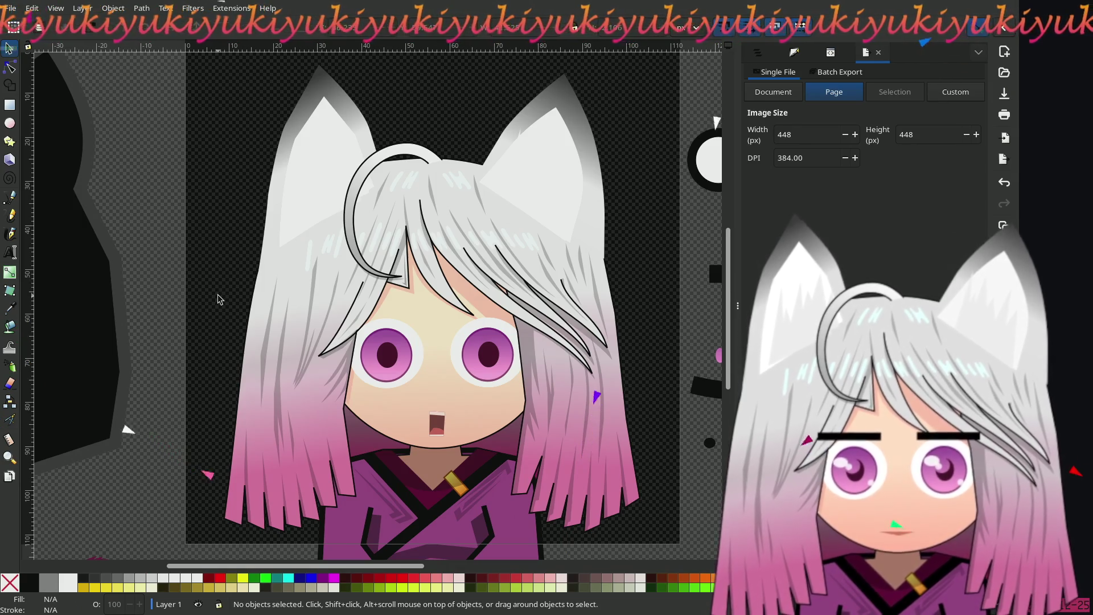
# Step: Hide both dark pupil ellipses so only the purple irises remain
pyautogui.click(387, 359)
pyautogui.keyDown('shift'); pyautogui.click(487, 368); pyautogui.keyUp('shift')
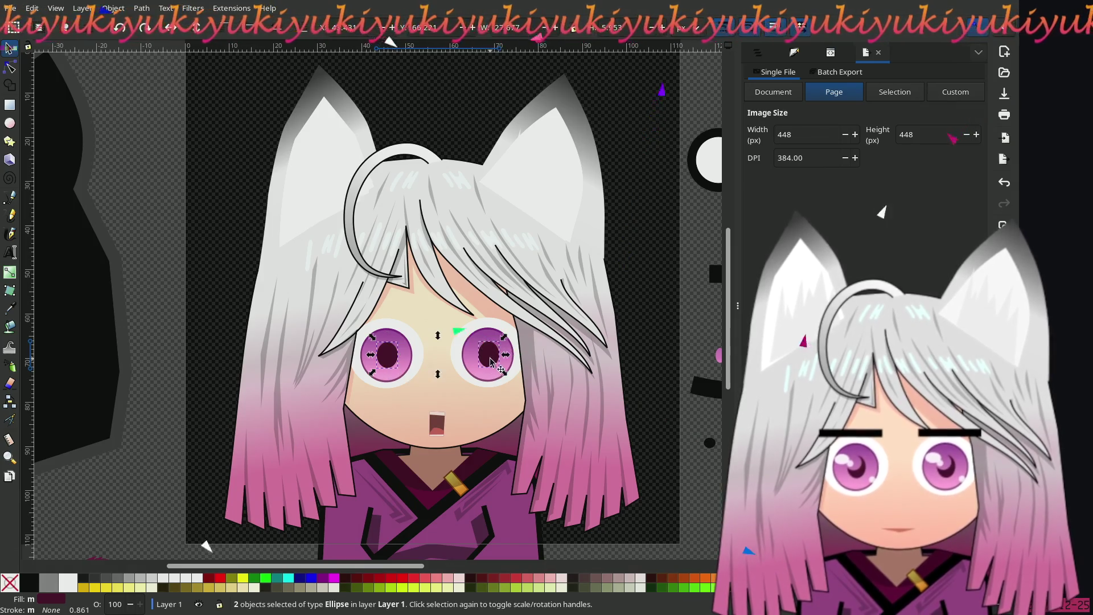
pyautogui.rightClick(489, 362)
pyautogui.click(490, 322)
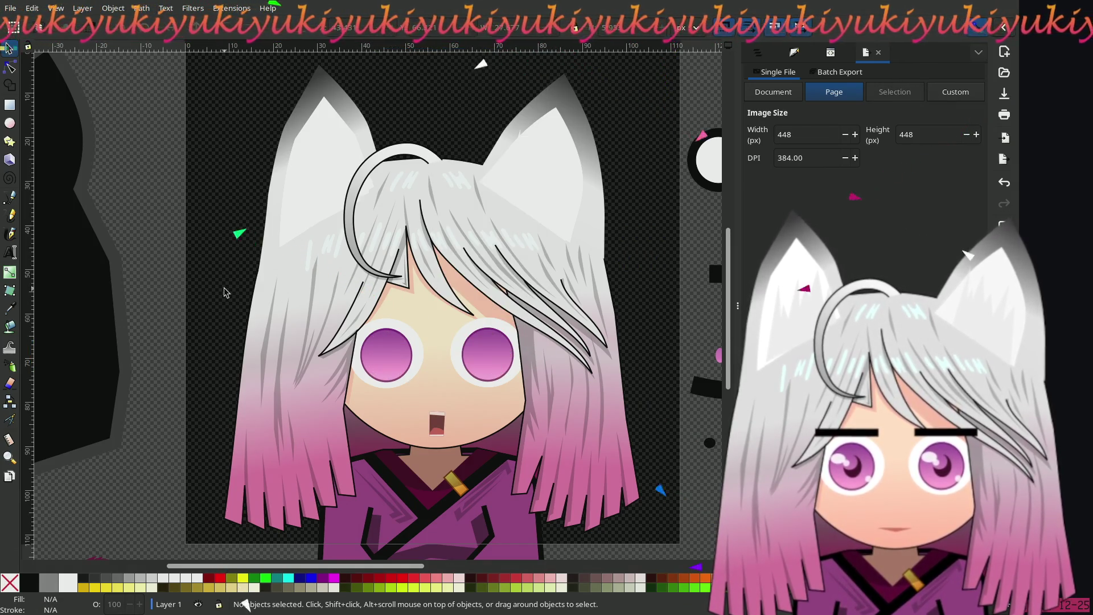